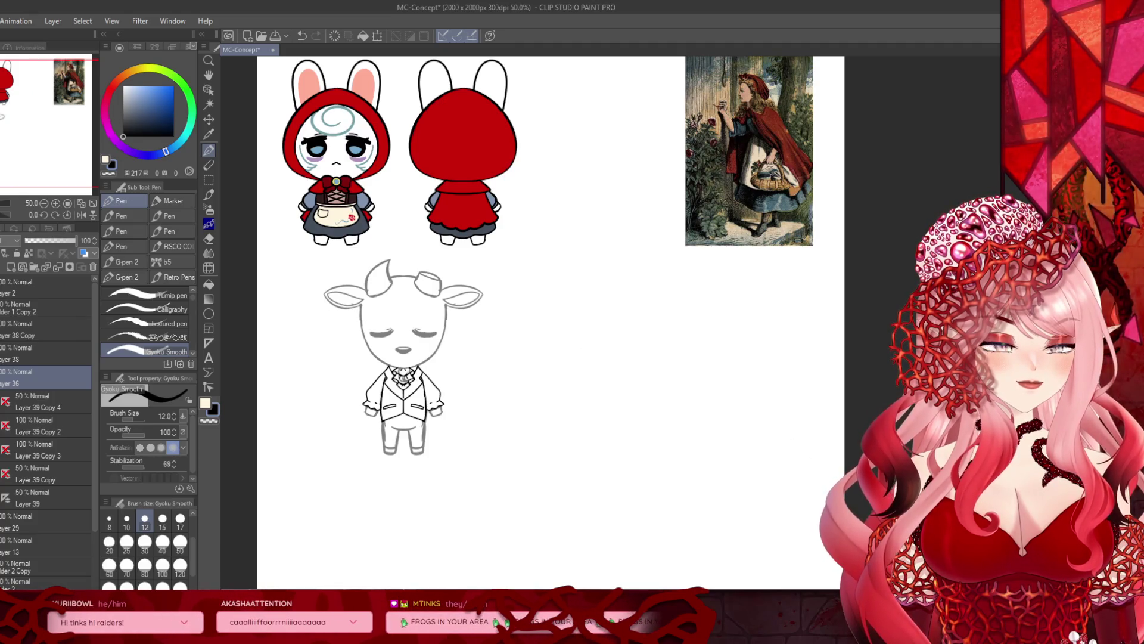
Step: Refocus the canvas and zoom from 50% to about 121% on the goat sketch below the bunny views
key(alt+Tab)
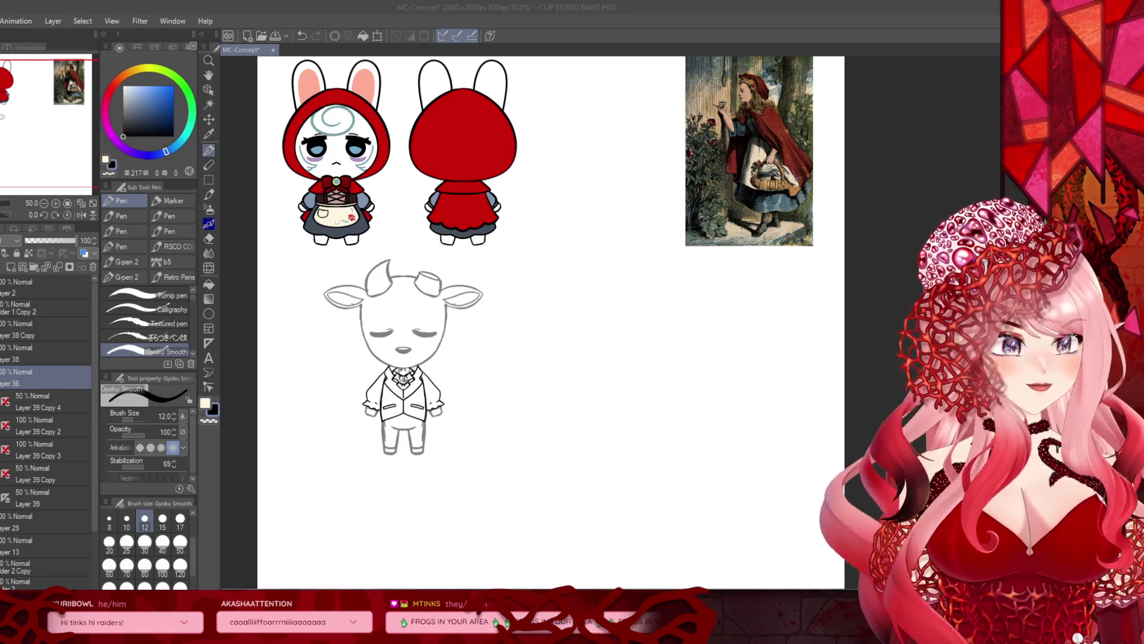
click(717, 465)
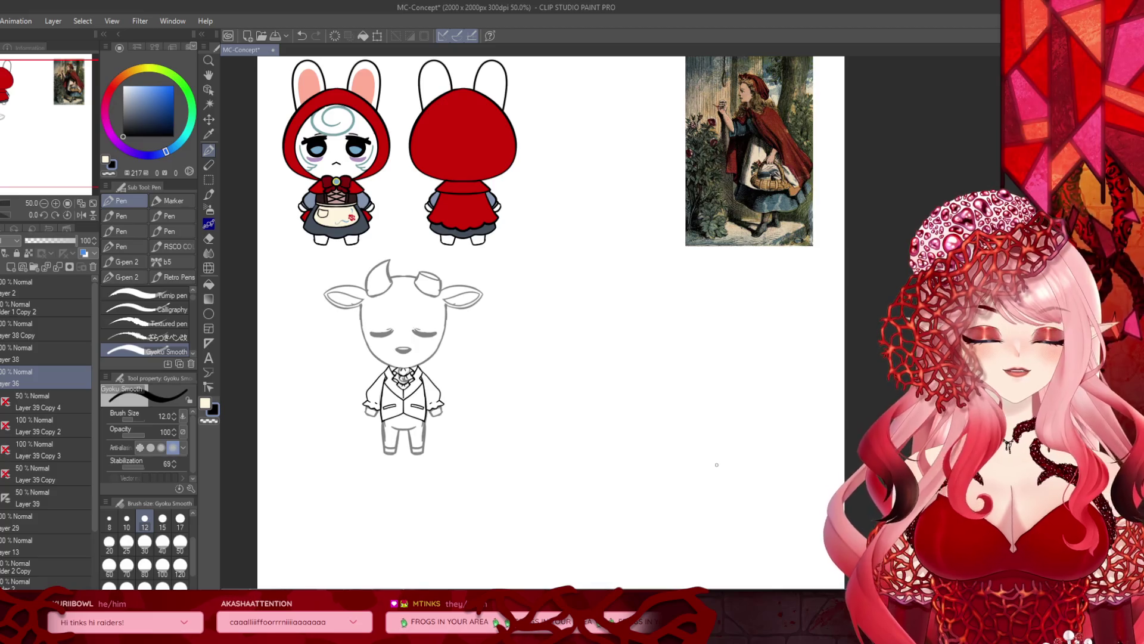
scroll(364, 345, up, 5)
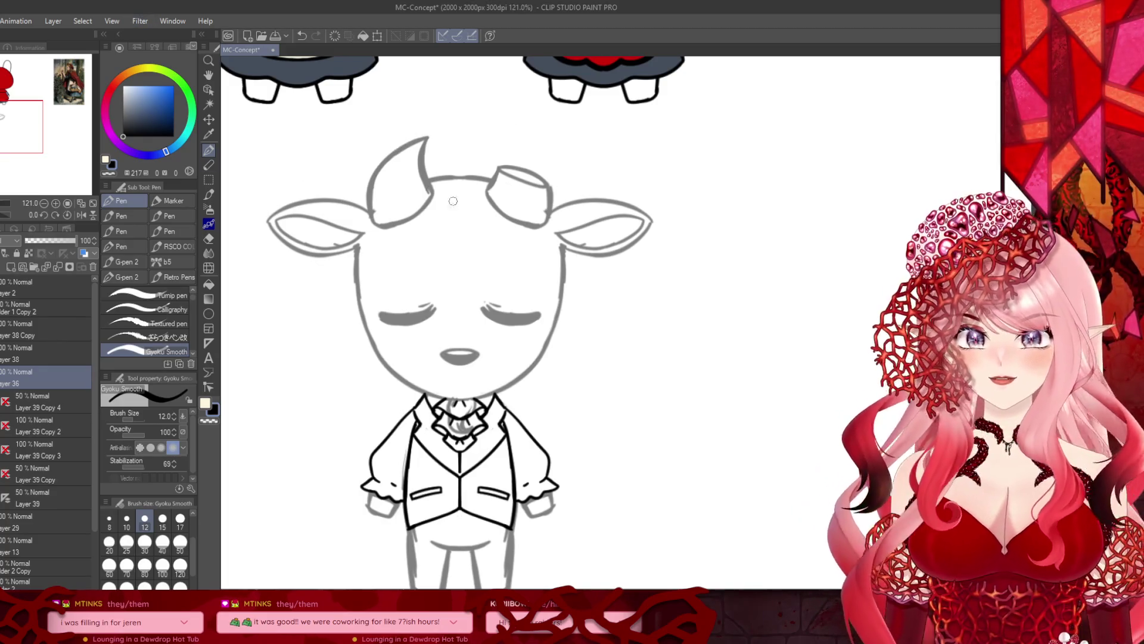
Step: Zoom around the bunny and goat sketches, settle at 100% on the goat, and select Layer 38
scroll(429, 189, up, 2)
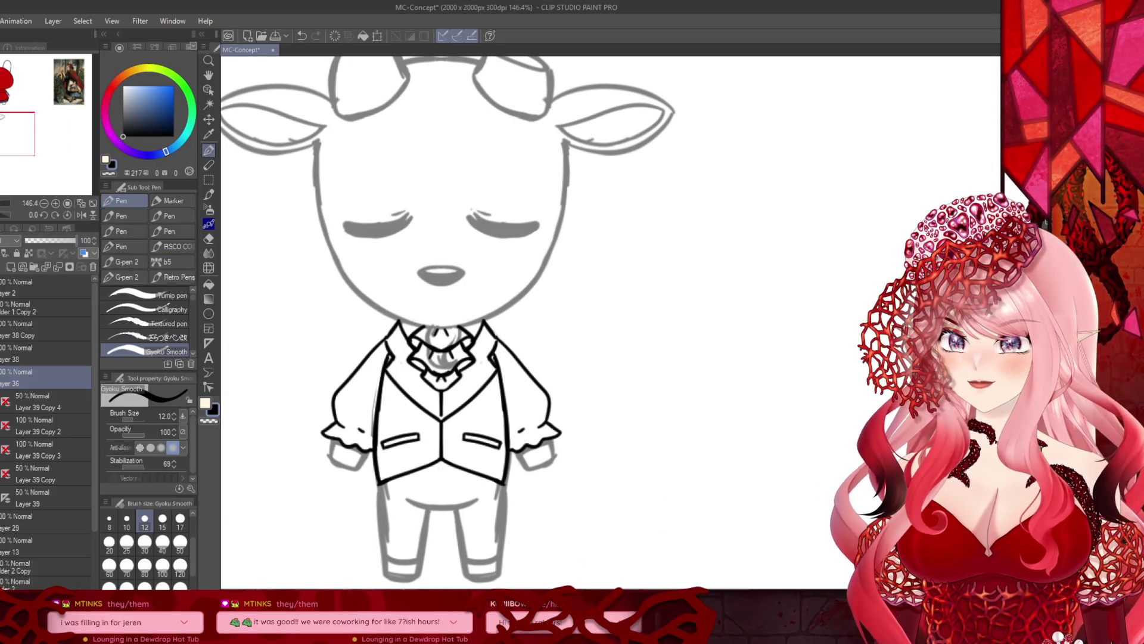
scroll(466, 447, down, 1)
scroll(467, 447, down, 4)
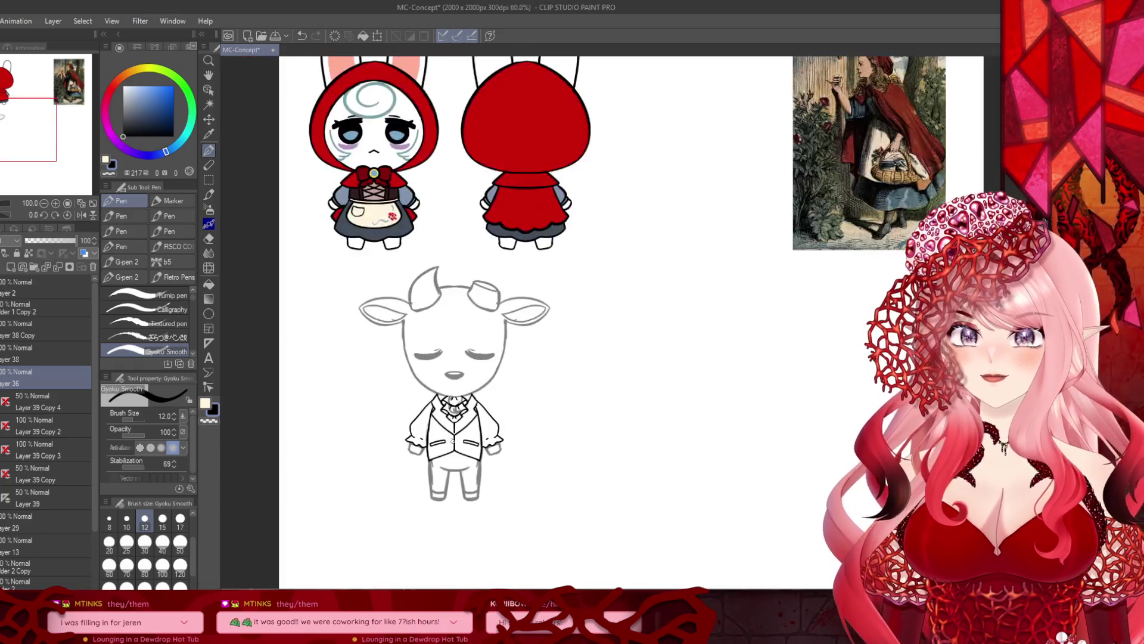
scroll(590, 310, up, 1)
scroll(590, 310, up, 1)
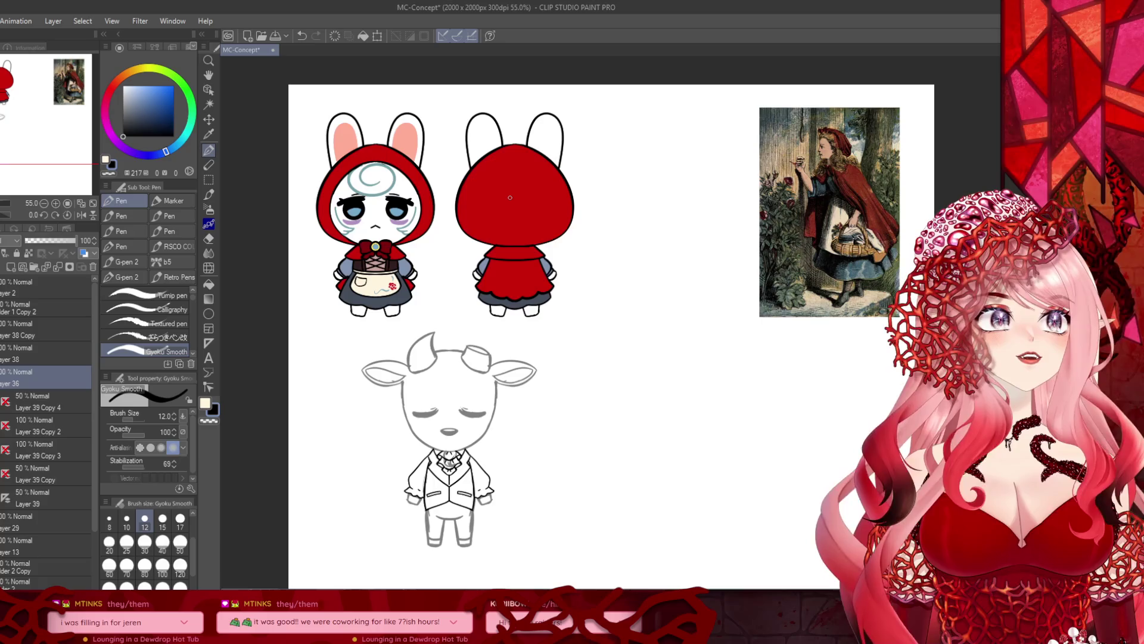
scroll(510, 197, up, 2)
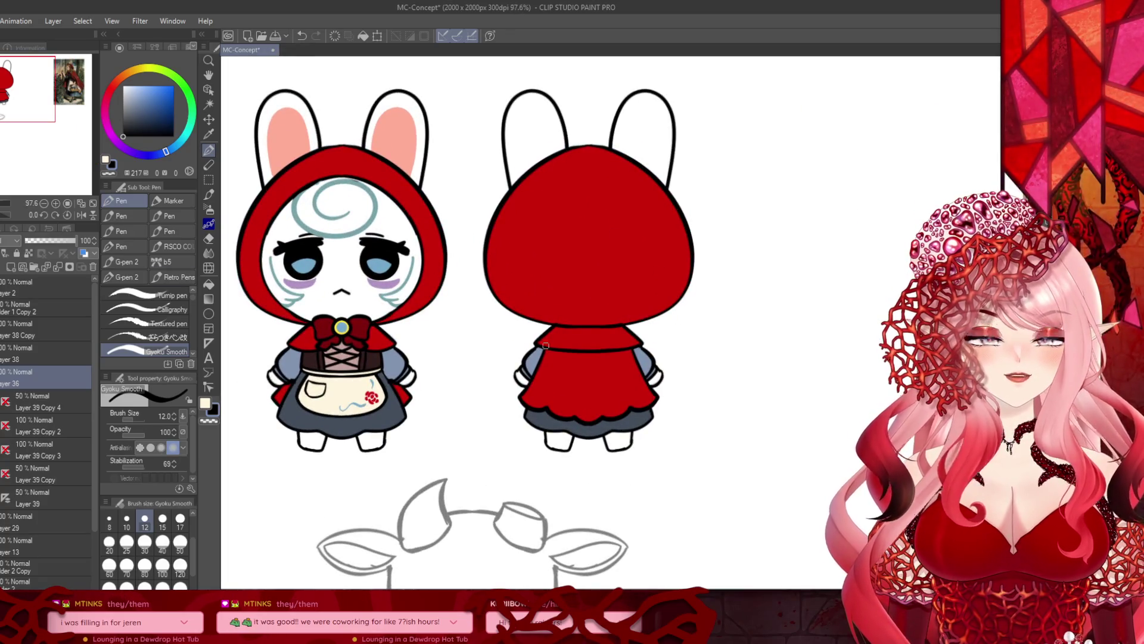
scroll(478, 327, down, 2)
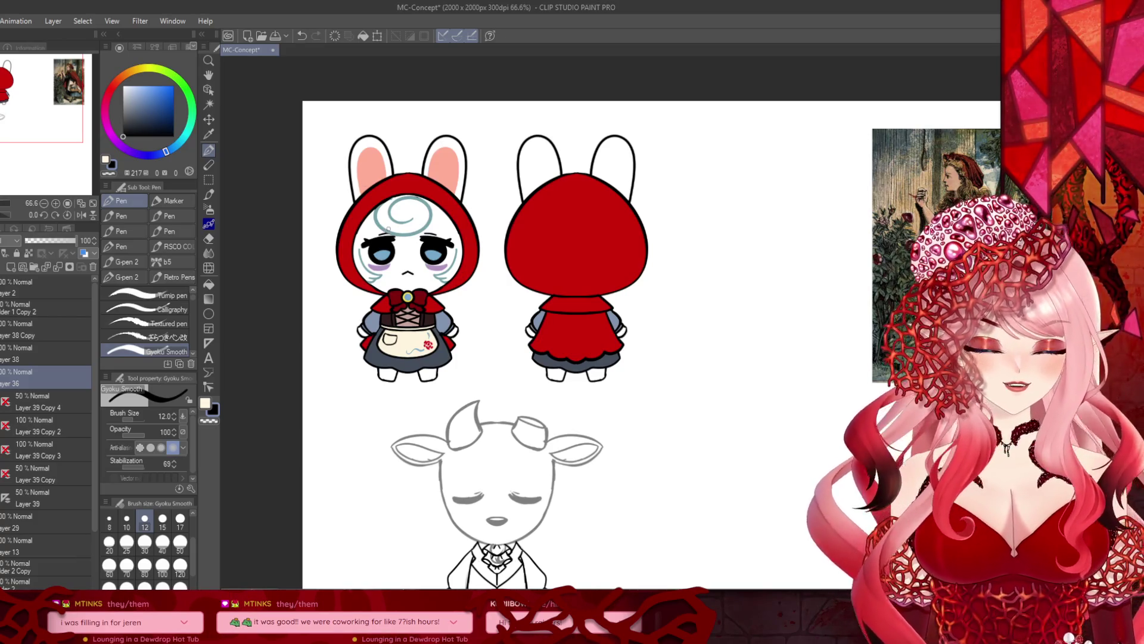
scroll(572, 379, down, 1)
scroll(571, 380, up, 3)
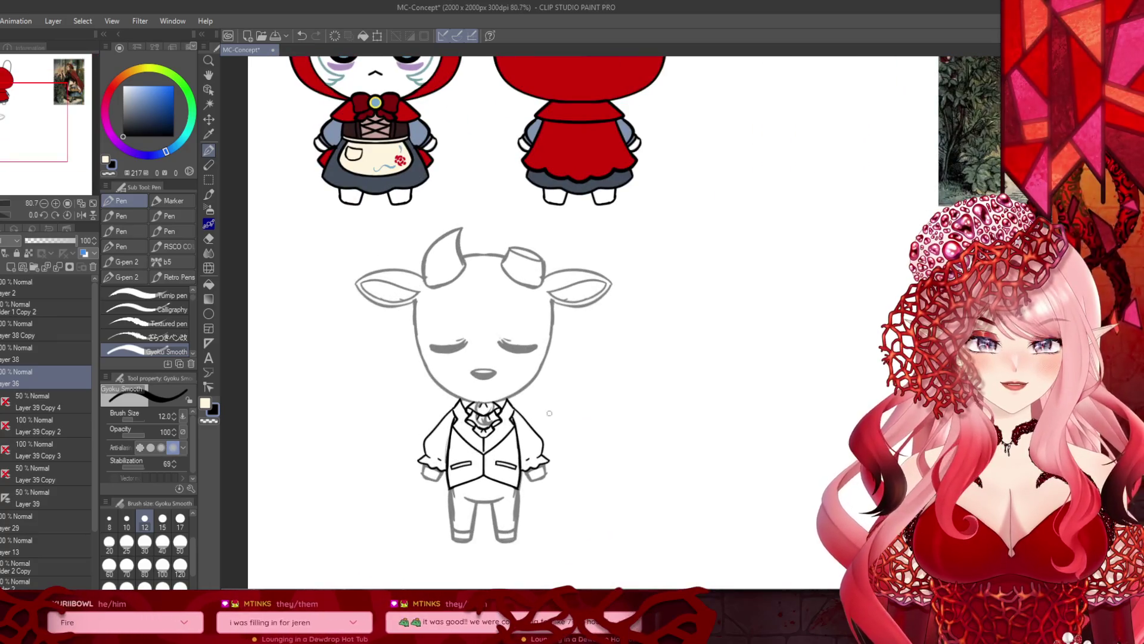
scroll(503, 395, up, 1)
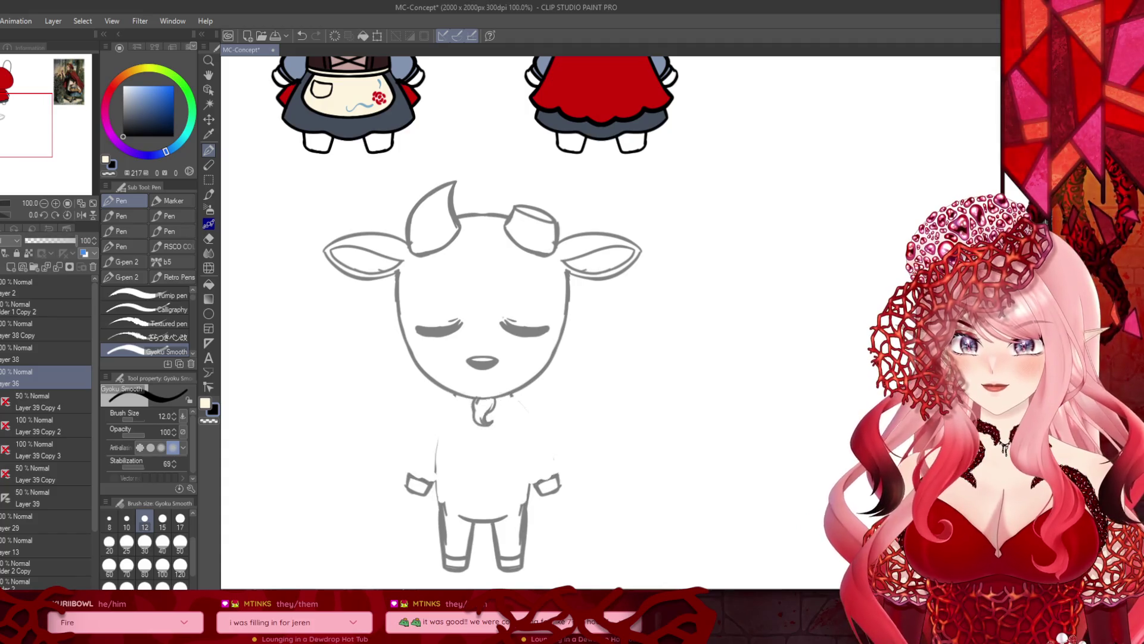
ctrl+shift+click(446, 485)
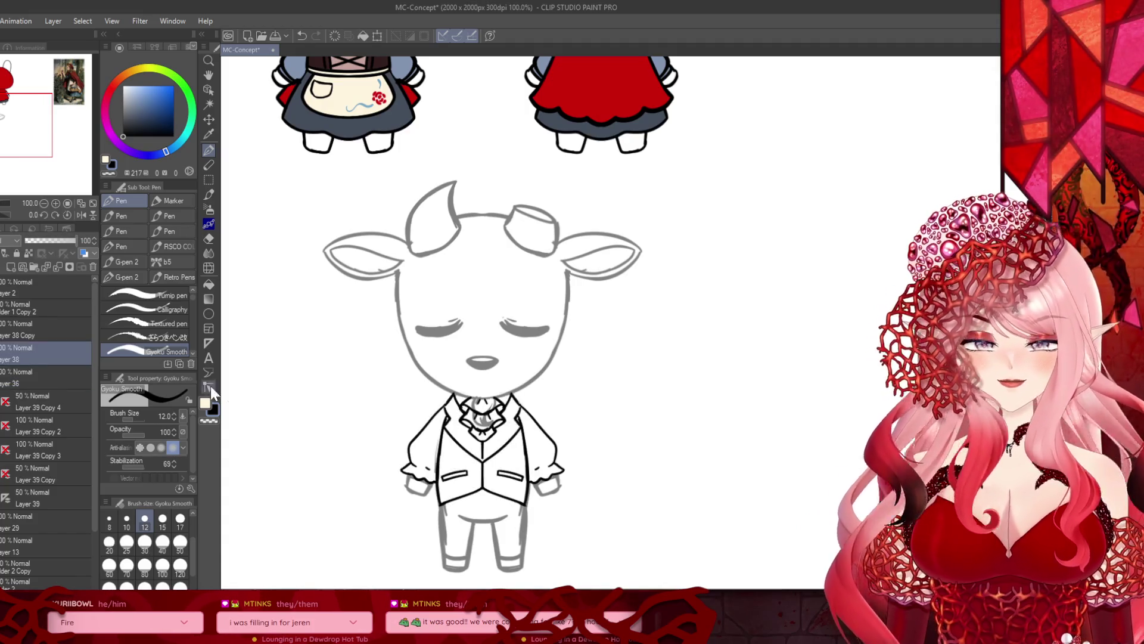
Step: Set Layer 39 Copy 4 to 100% opacity so the goat line art is solid black
scroll(478, 412, up, 5)
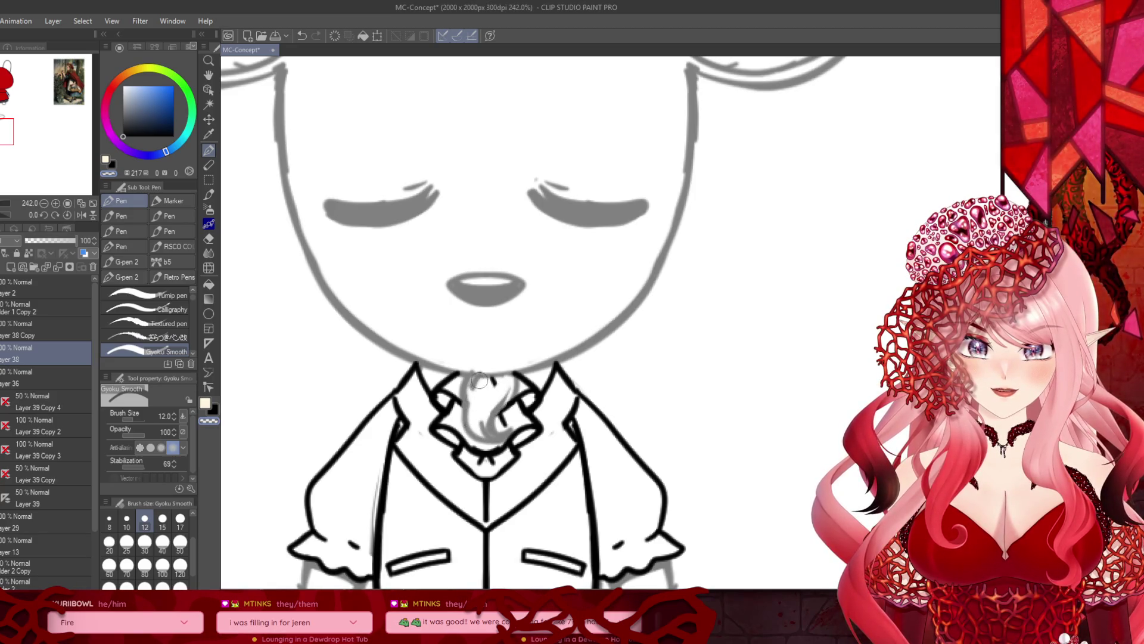
scroll(481, 404, down, 5)
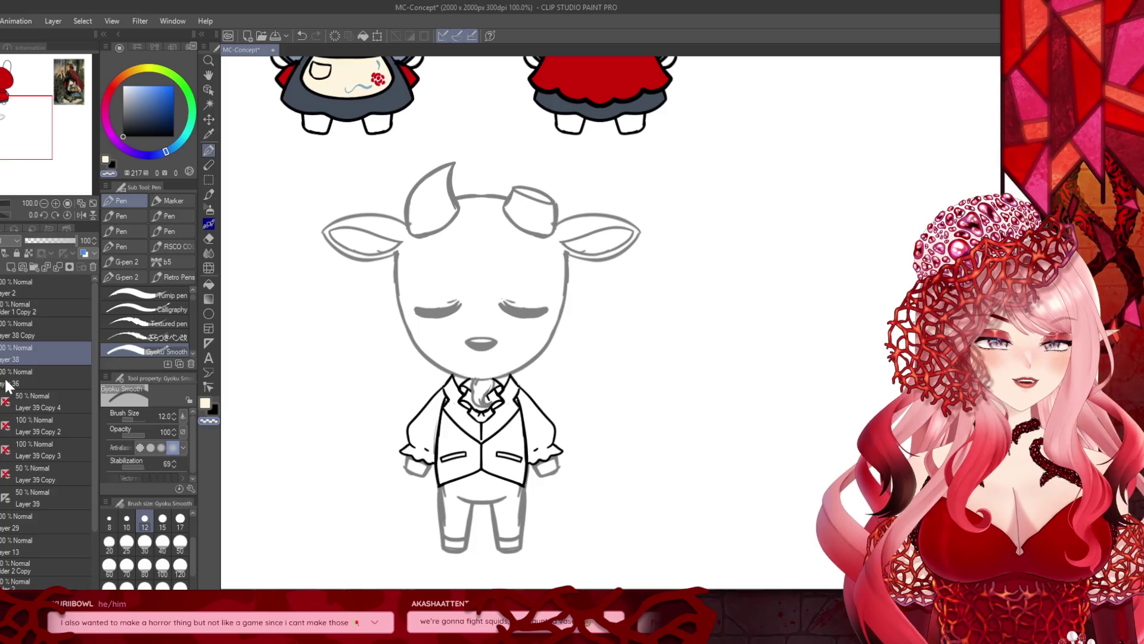
click(32, 385)
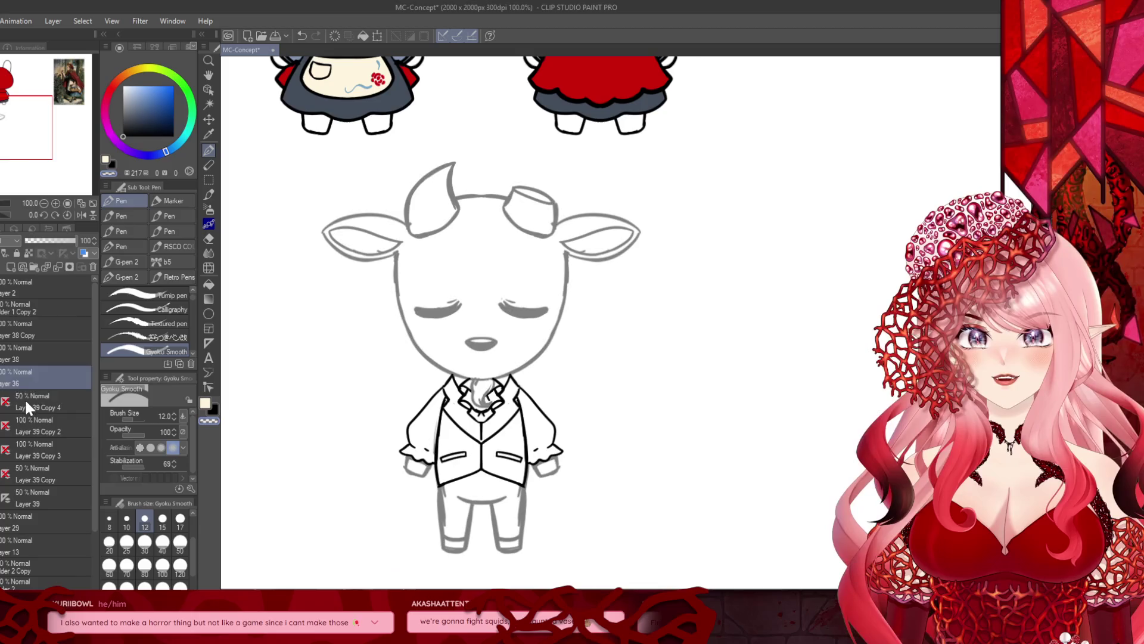
click(33, 401)
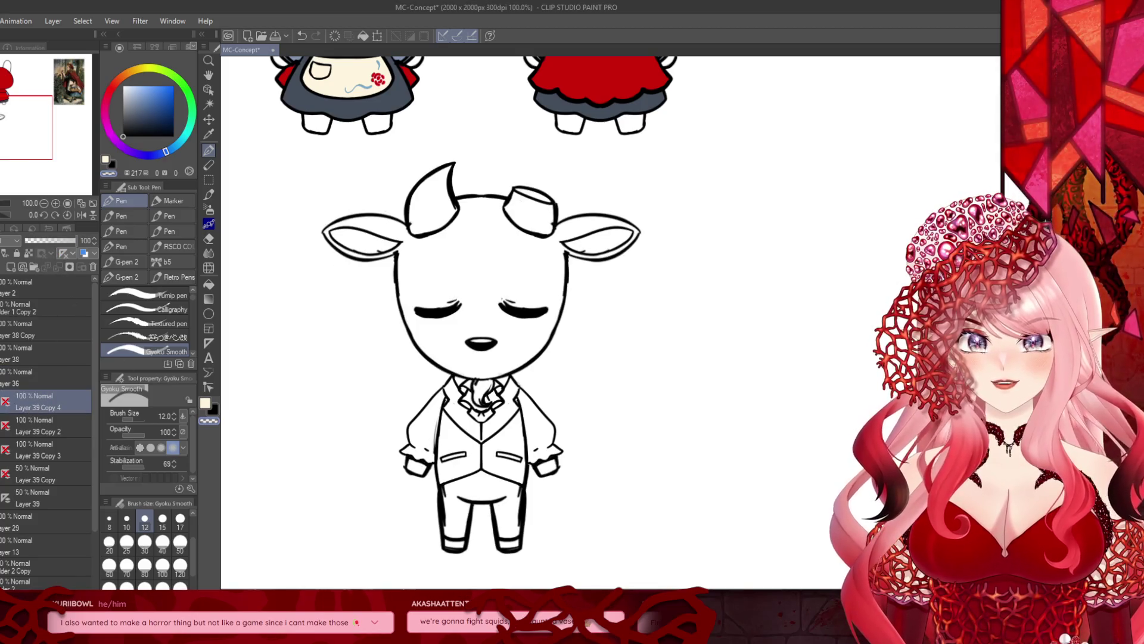
Step: Delete Layers 38 and 36, undo to restore the goat line art, then hide it
click(40, 379)
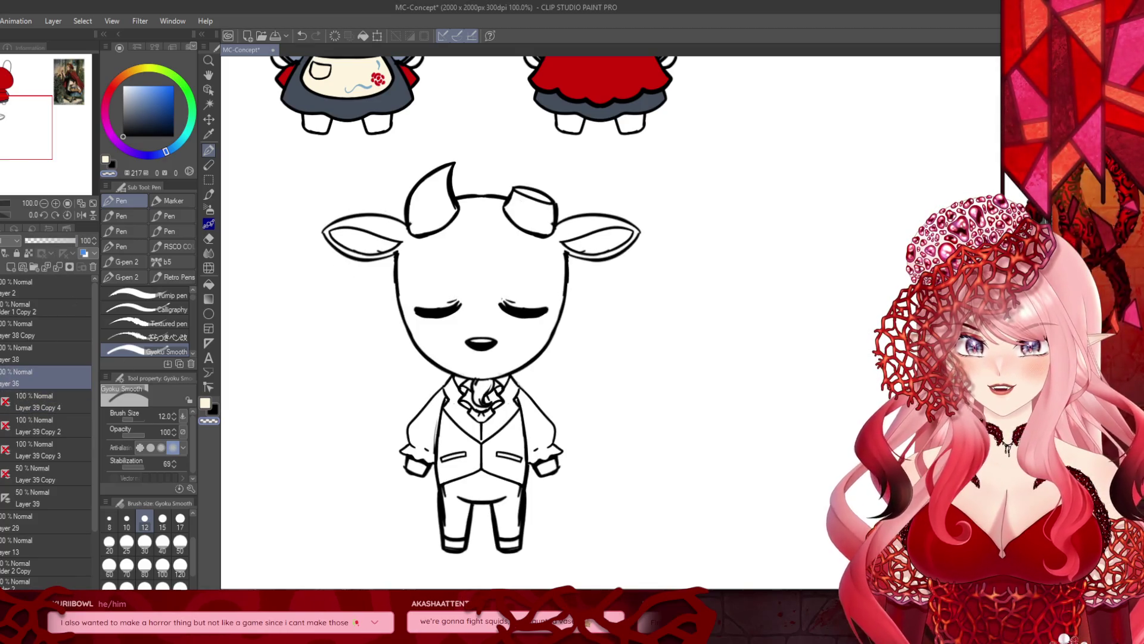
click(42, 353)
click(62, 263)
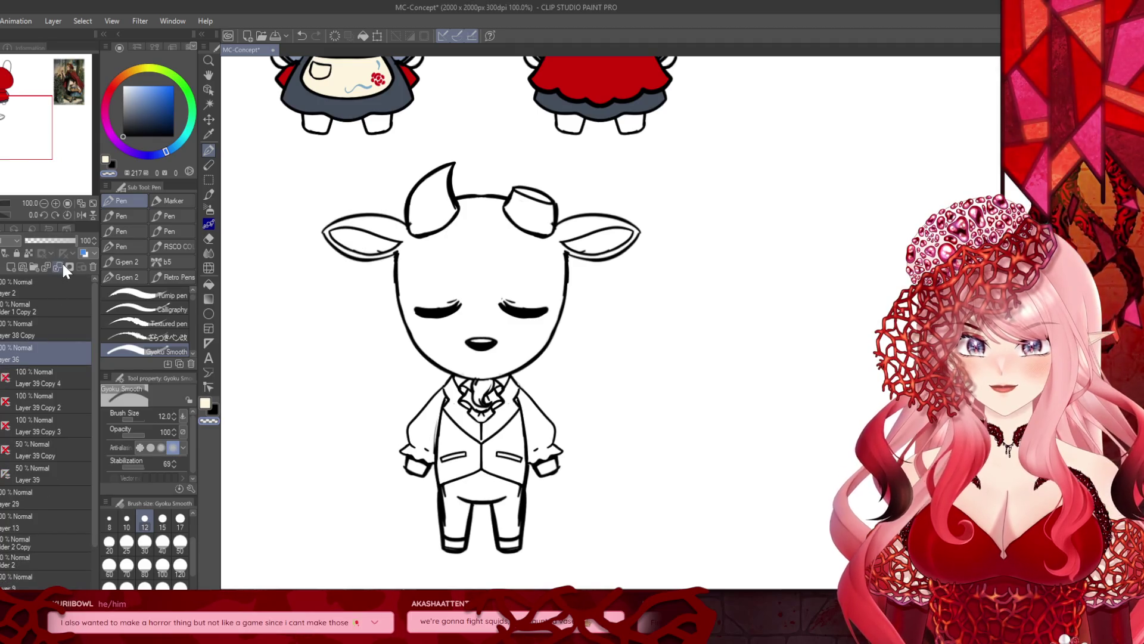
click(63, 264)
key(ctrl+z)
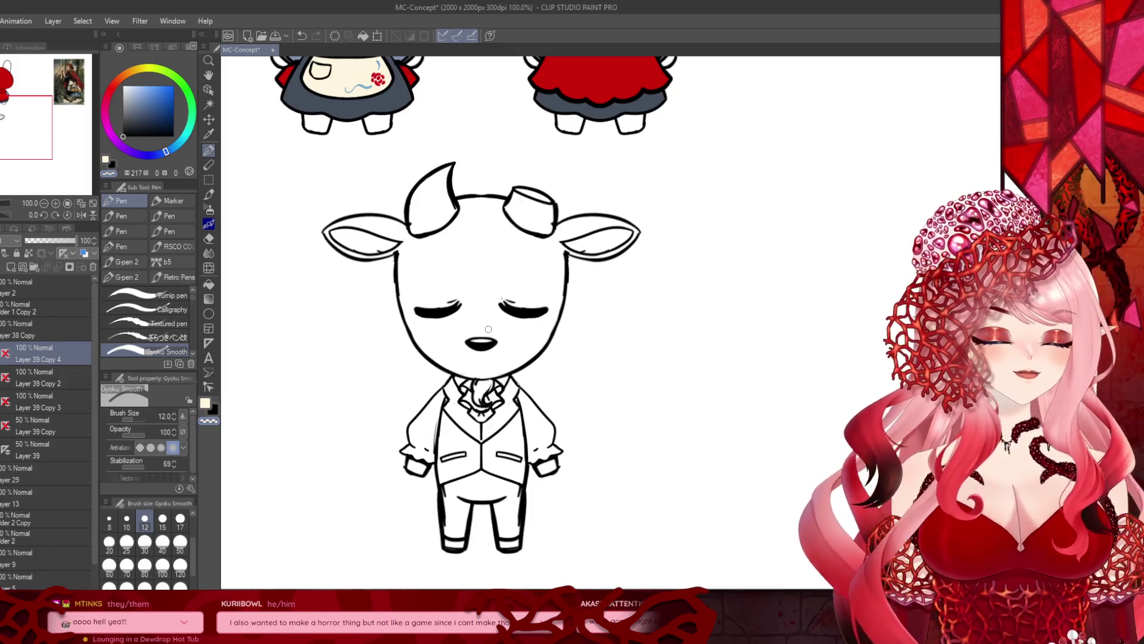
click(3, 411)
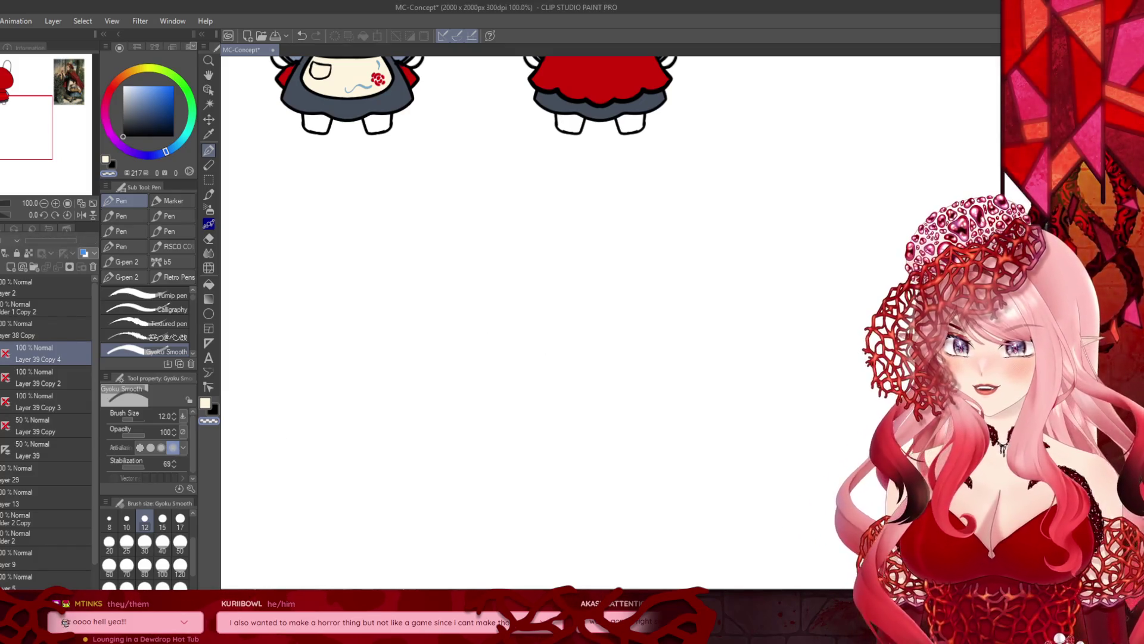
Step: Toggle visibility of the goat line art, rough sketch, jacket and head-and-legs layers to compare them
click(3, 411)
click(3, 411)
click(3, 411)
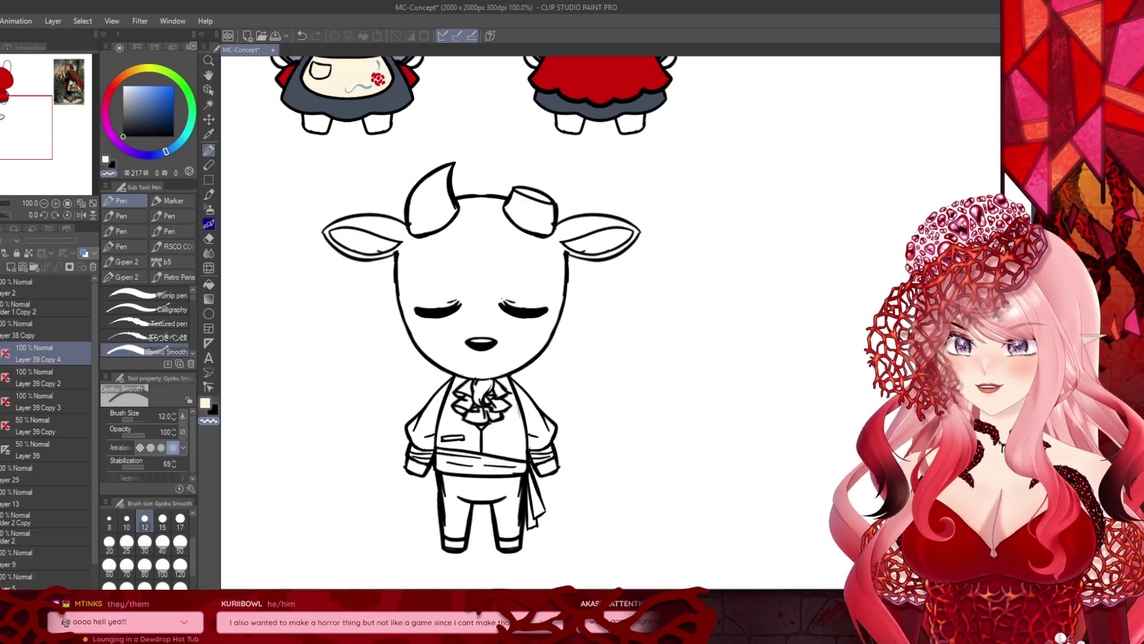
click(3, 387)
click(3, 364)
click(3, 418)
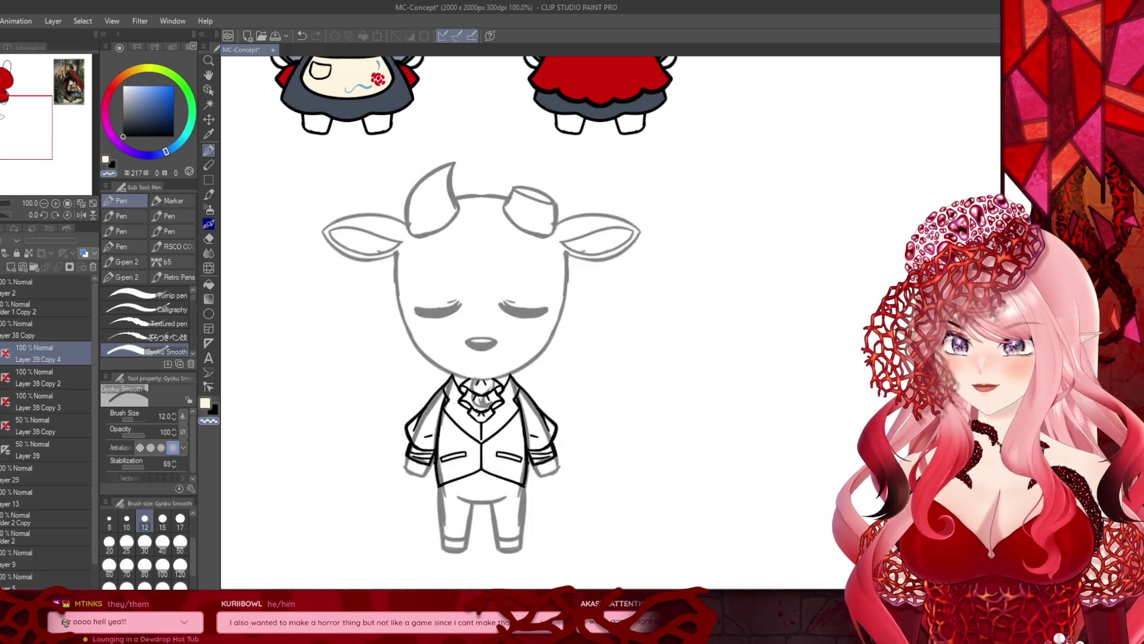
click(2, 417)
click(3, 417)
Step: Duplicate the 50% sketch layer and place Layer 39 Copy 5 just below Layer 38 Copy
click(35, 426)
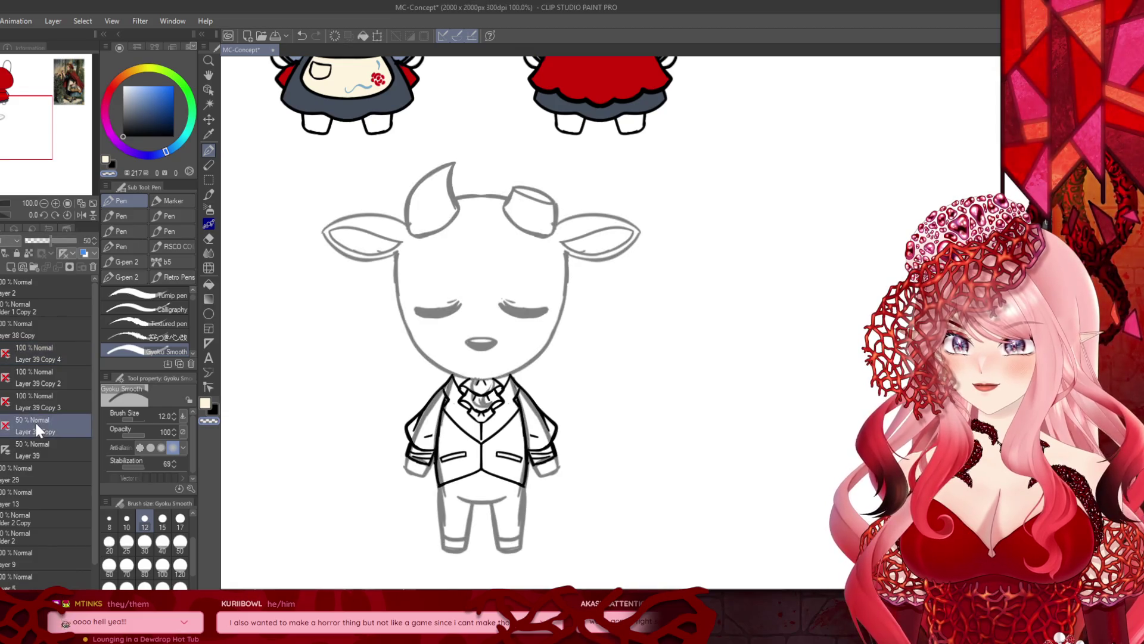
key(ctrl+c)
key(ctrl+v)
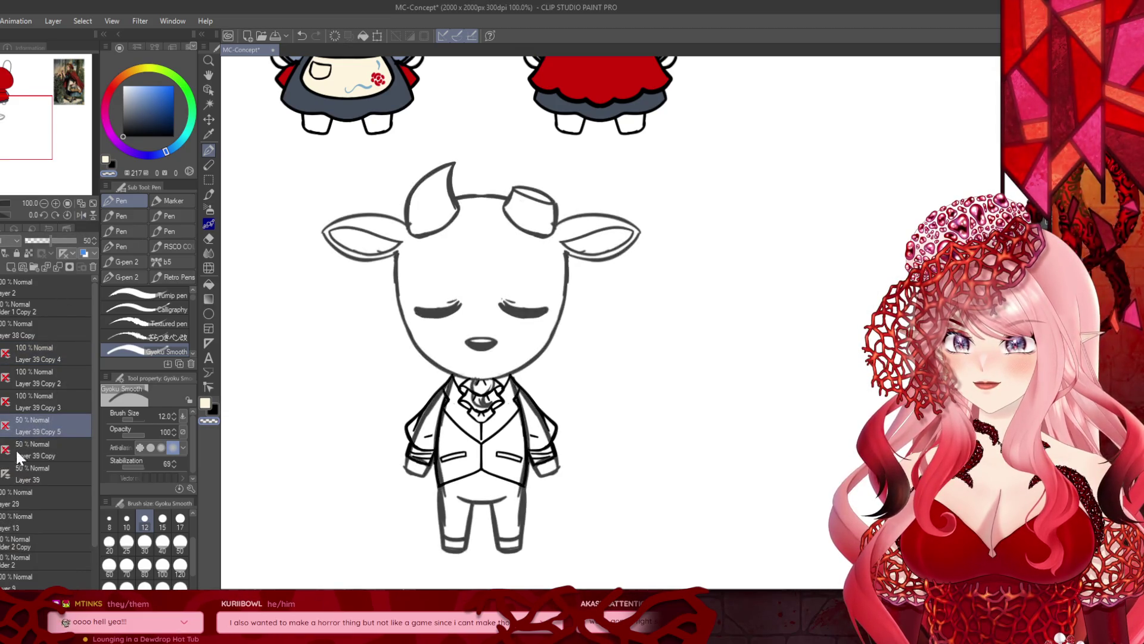
drag(31, 346, 31, 344)
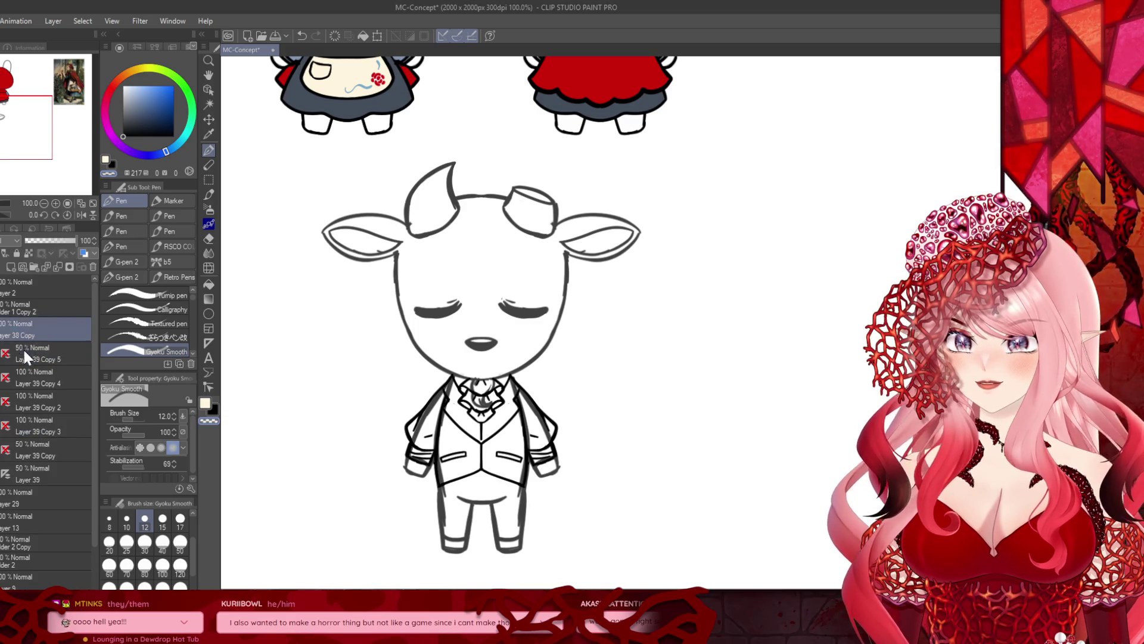
click(209, 238)
scroll(538, 406, up, 4)
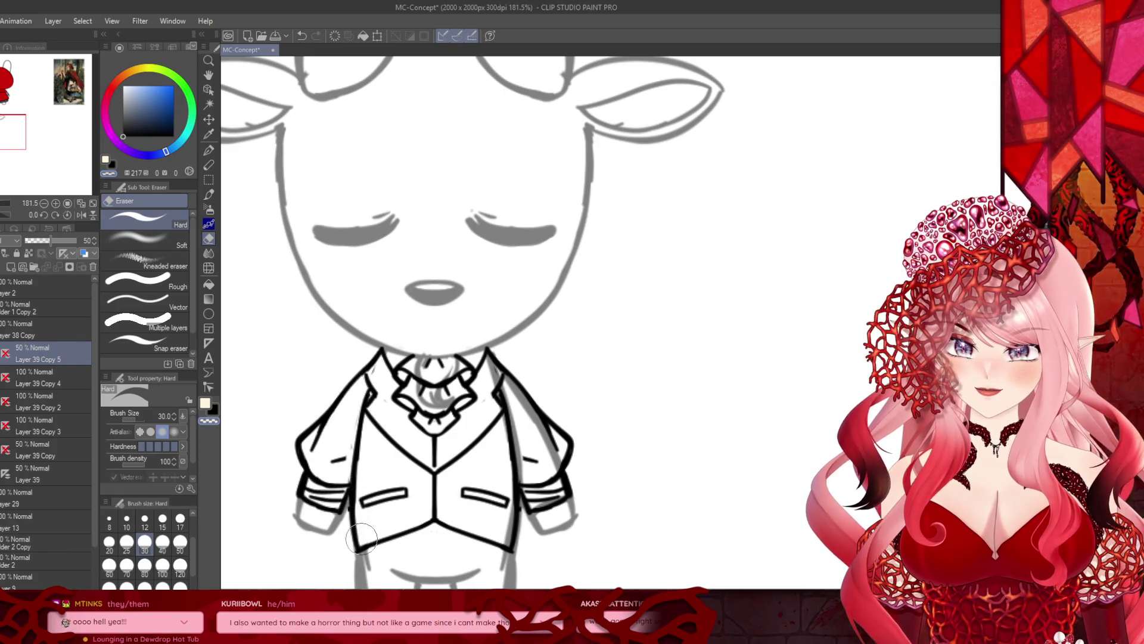
Step: Erase light sketch lines down the right sleeve and around the cravat on Layer 38 Copy
mouse_move(494, 421)
mouse_down()
mouse_move(491, 367)
mouse_move(545, 438)
mouse_move(551, 477)
mouse_move(530, 492)
mouse_move(504, 411)
mouse_move(502, 530)
mouse_up()
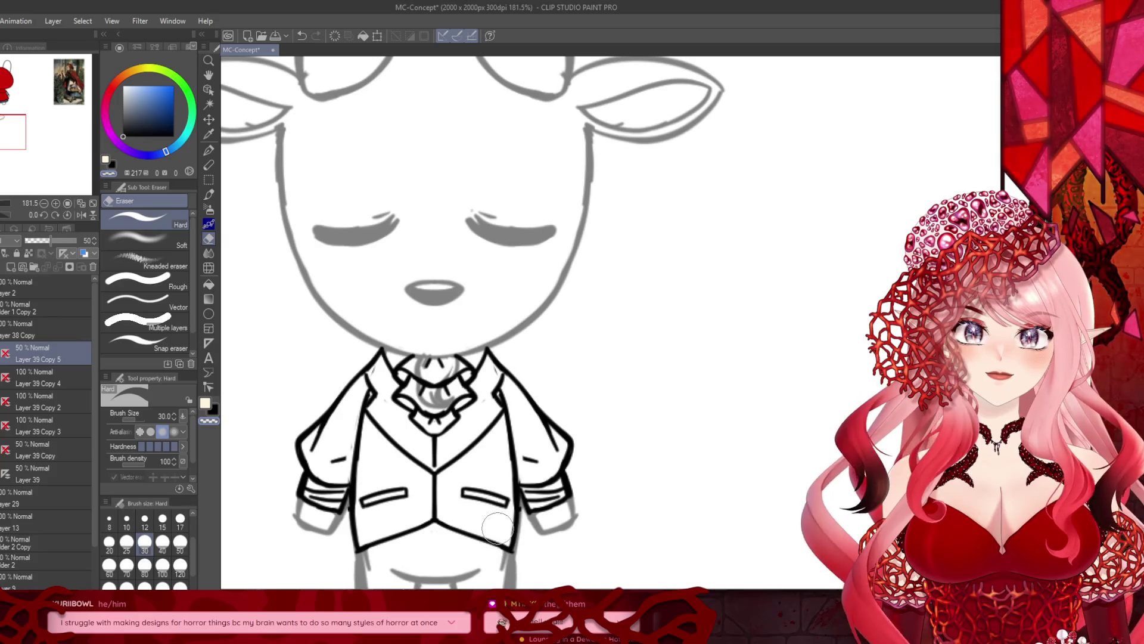
scroll(430, 375, up, 2)
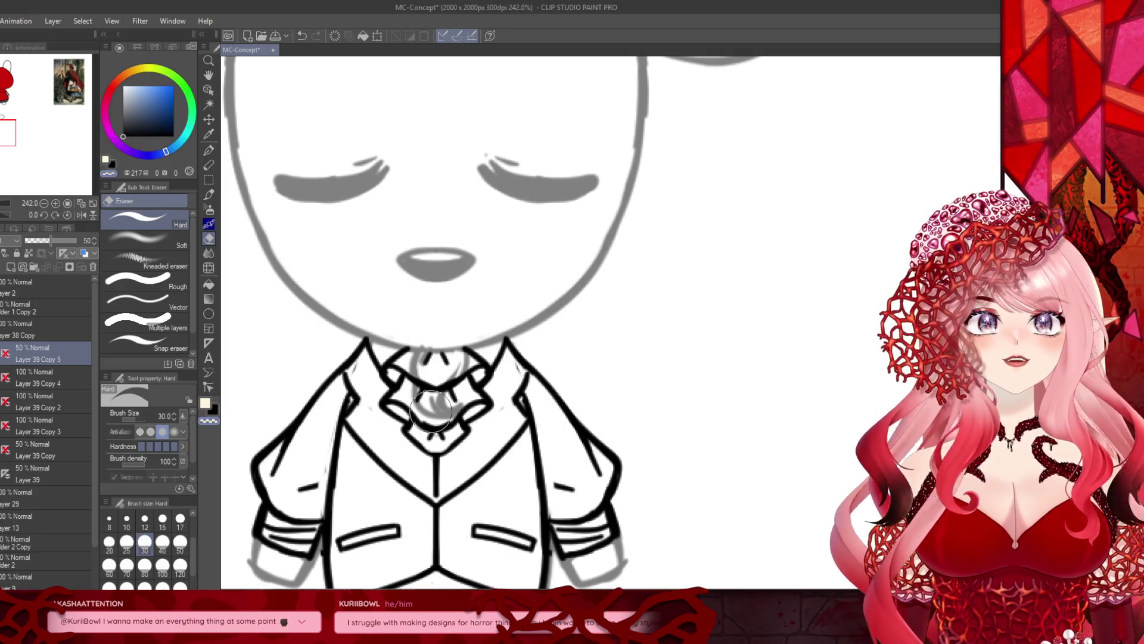
click(21, 329)
scroll(419, 402, up, 1)
scroll(420, 394, up, 1)
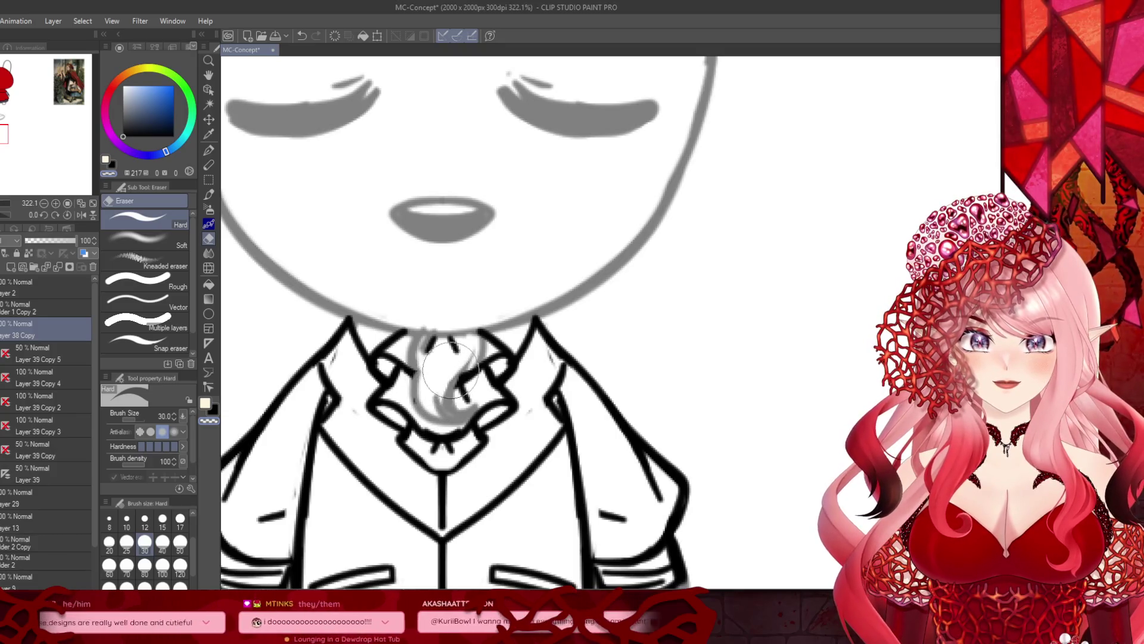
mouse_move(446, 374)
mouse_down()
mouse_move(426, 361)
mouse_move(455, 357)
mouse_up()
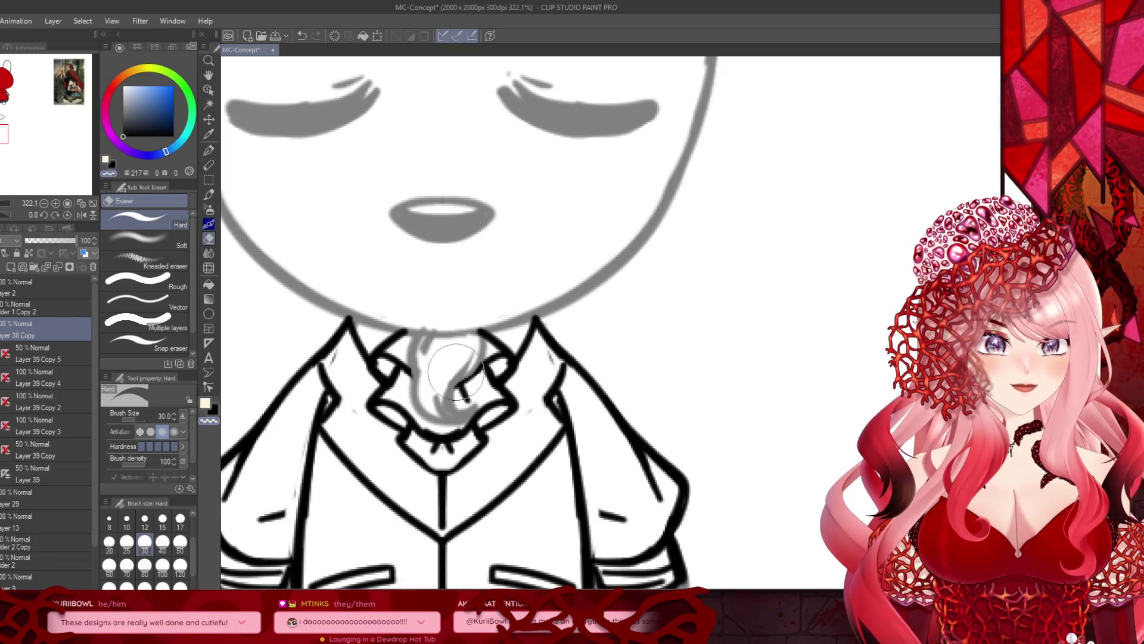
scroll(464, 364, down, 2)
scroll(453, 374, down, 1)
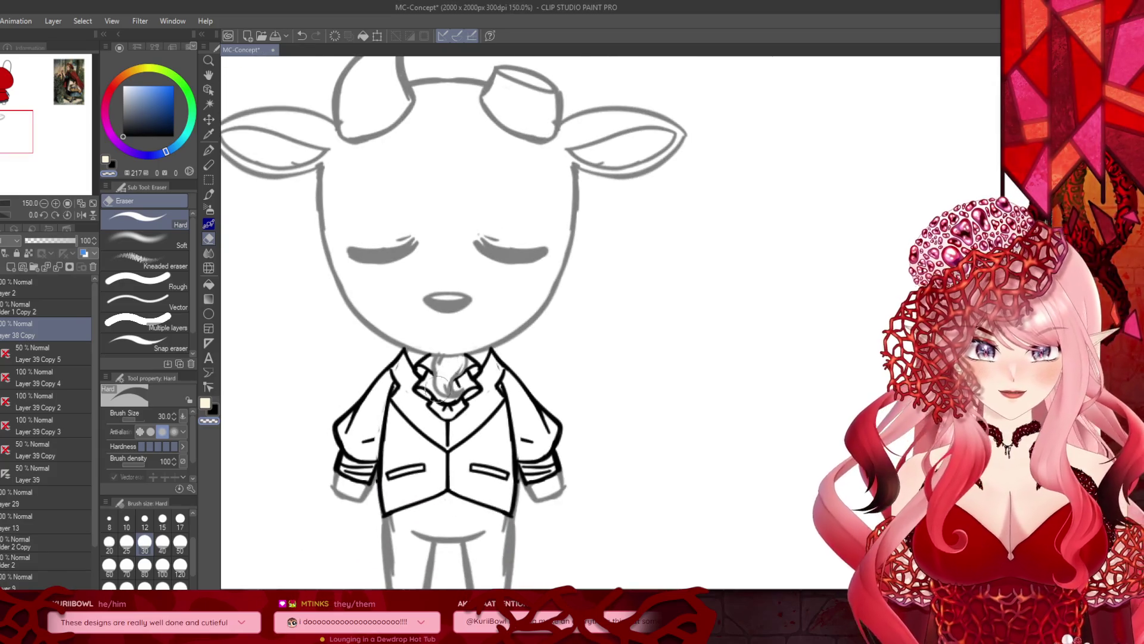
Step: Set Layer 39 Copy 5 to 100% opacity and delete the old Layer 38 Copy
click(37, 349)
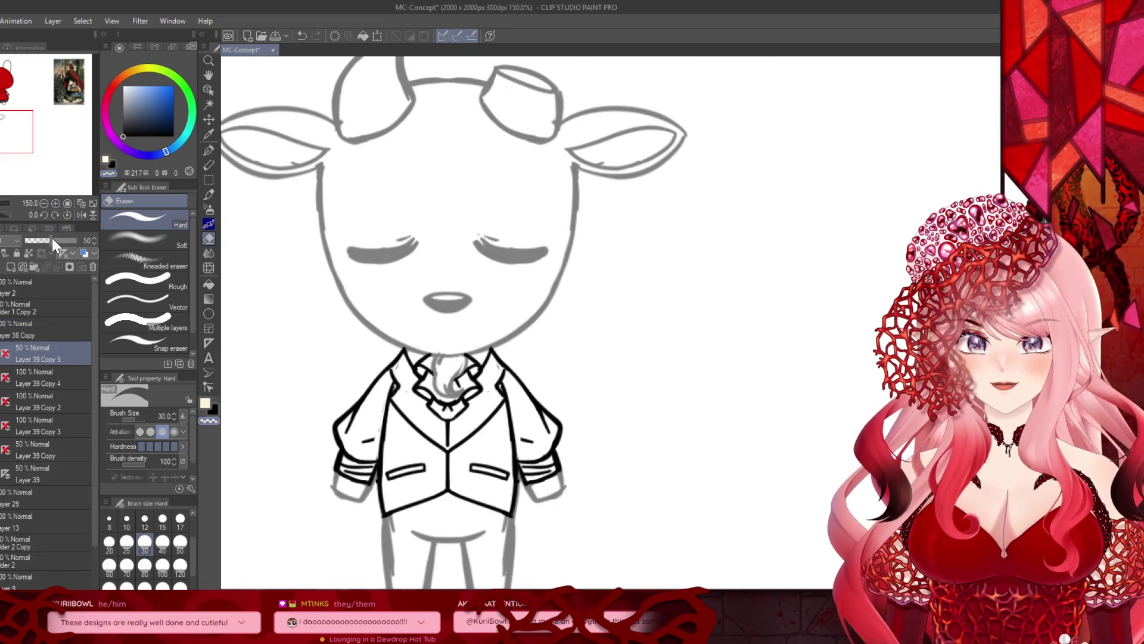
drag(52, 238, 76, 239)
click(38, 326)
click(52, 266)
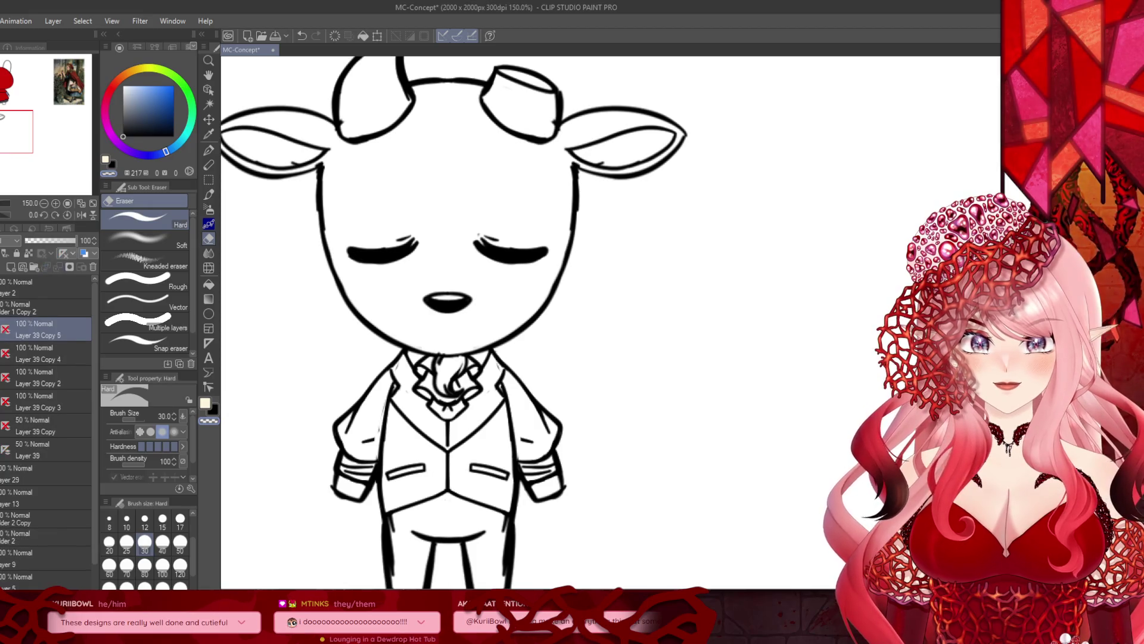
scroll(547, 386, down, 3)
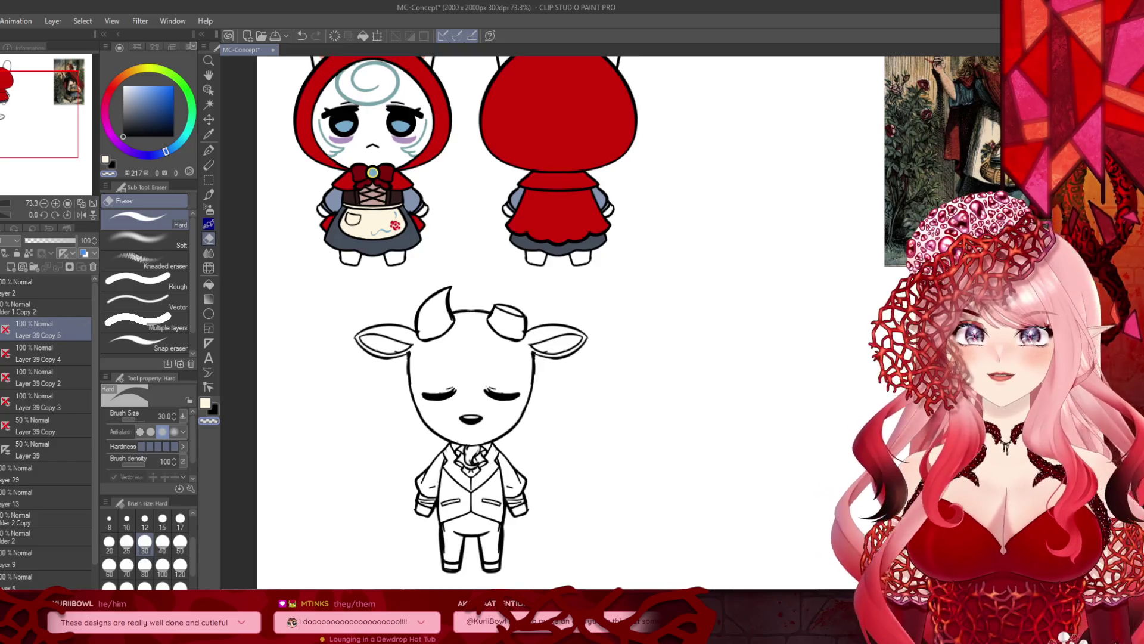
Step: Move a goat copy layer to the right of the original goat
scroll(265, 304, down, 2)
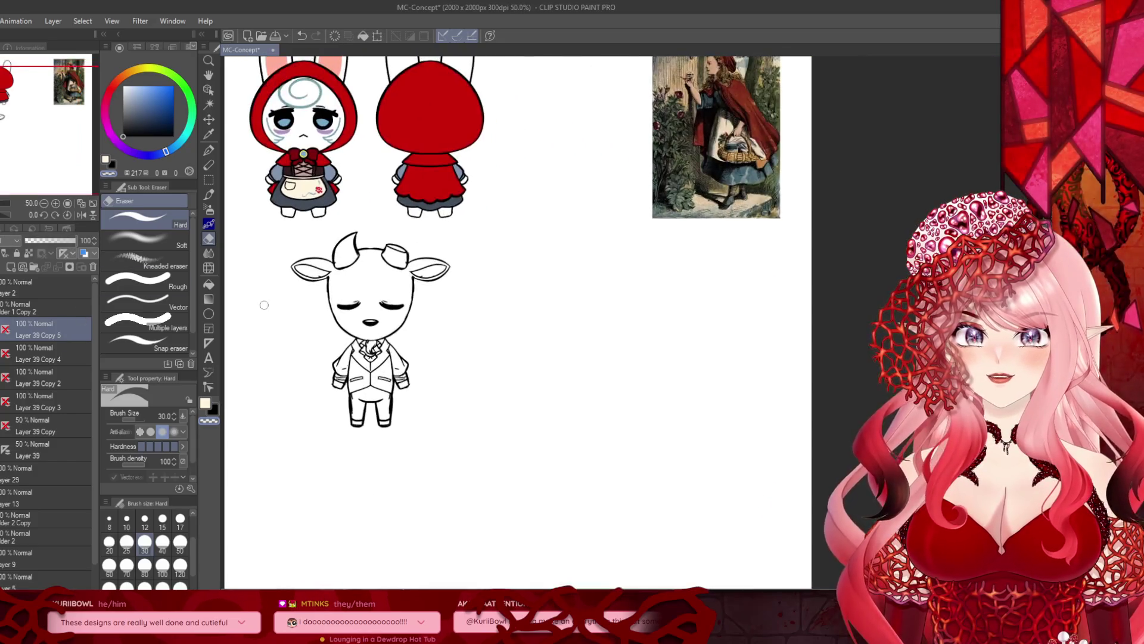
scroll(264, 304, up, 1)
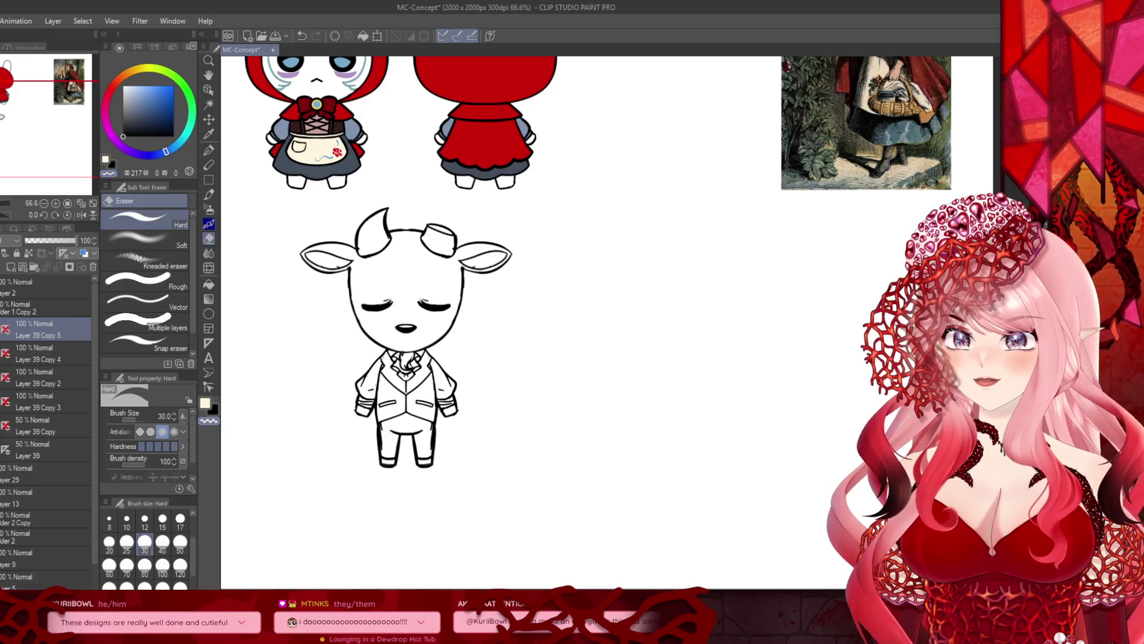
click(208, 119)
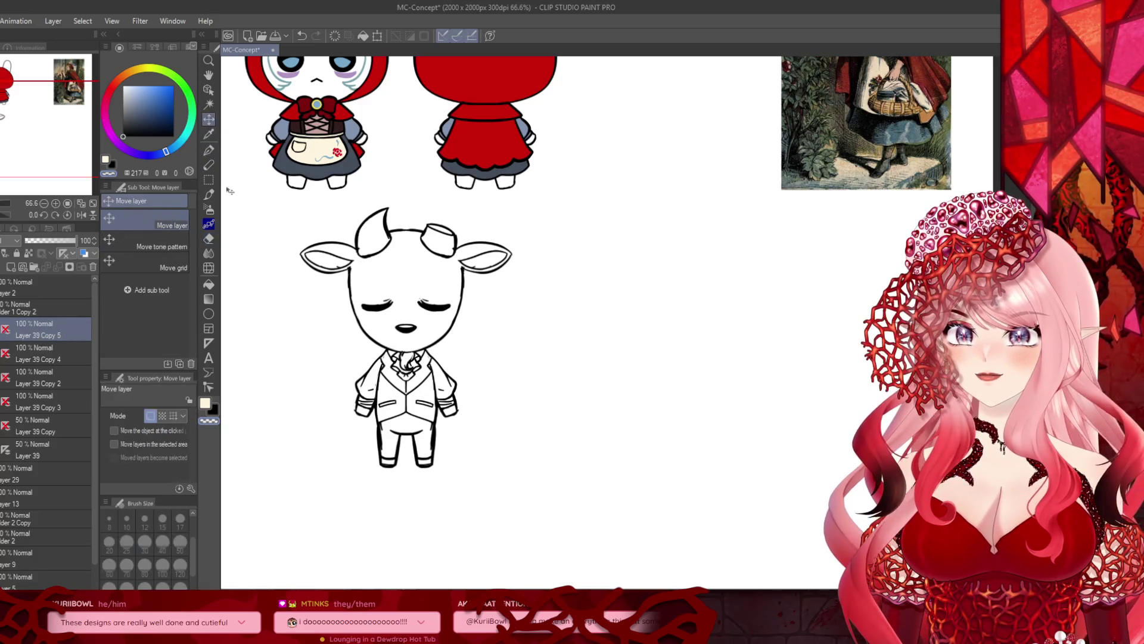
drag(405, 286, 407, 386)
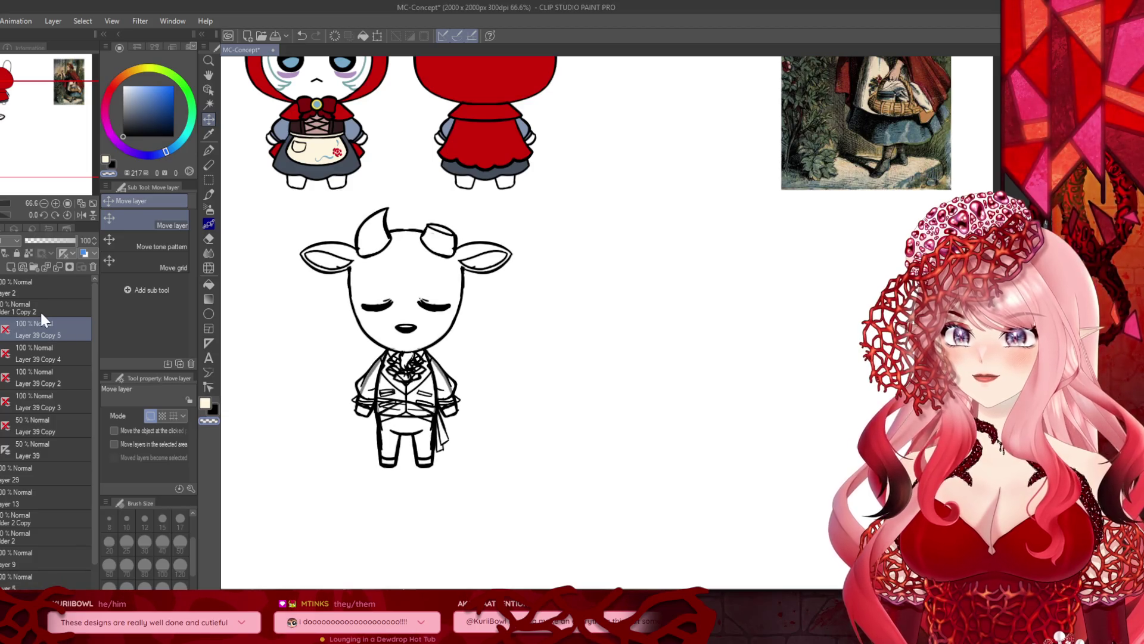
key(ctrl+shift+t)
drag(393, 381, 620, 396)
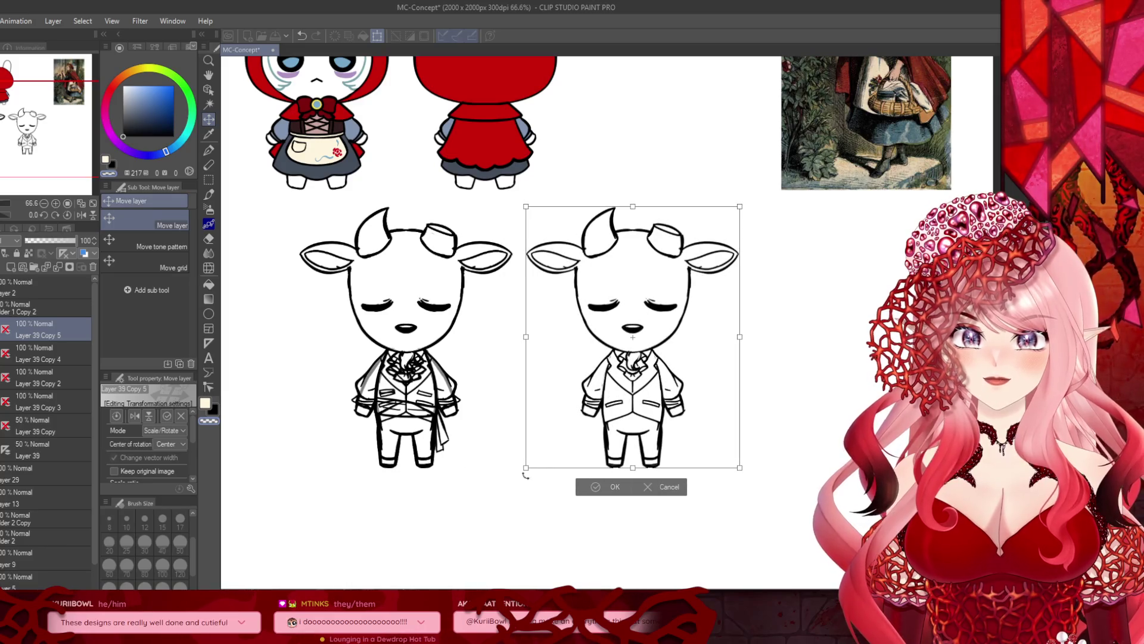
key(Return)
Step: Move the next goat copy to the right end of the row
click(25, 358)
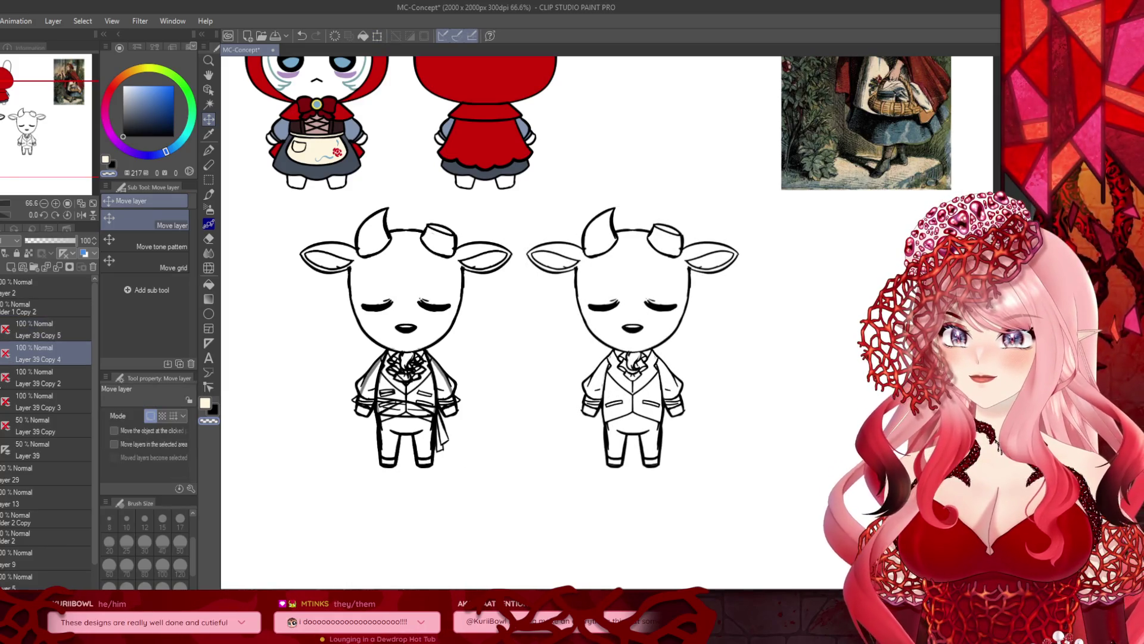
click(378, 36)
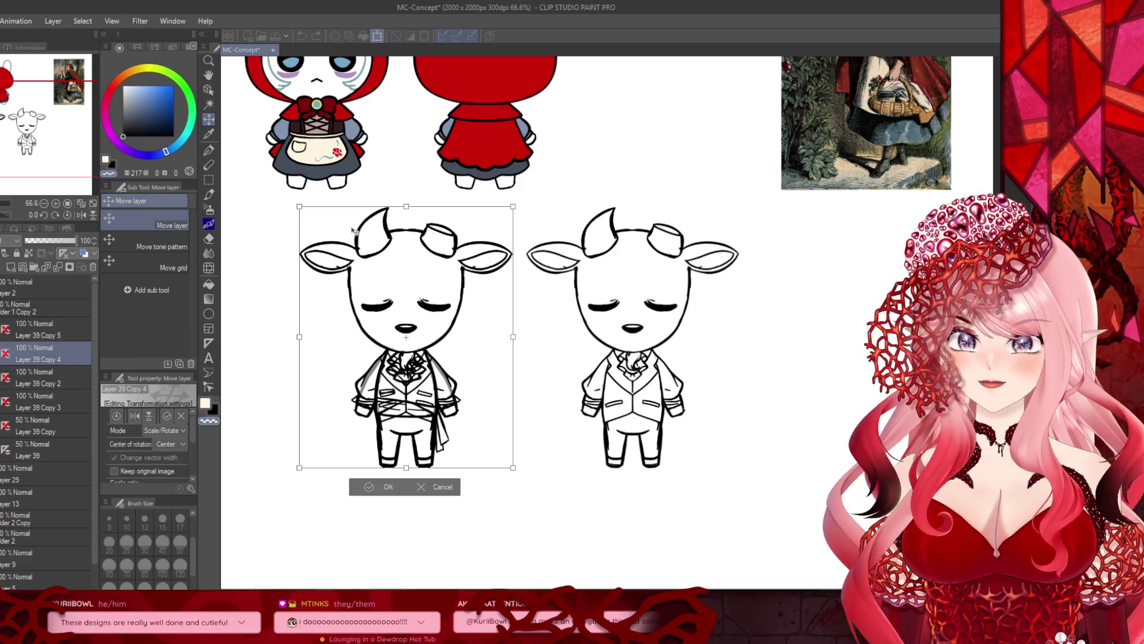
scroll(333, 317, down, 3)
drag(366, 337, 695, 334)
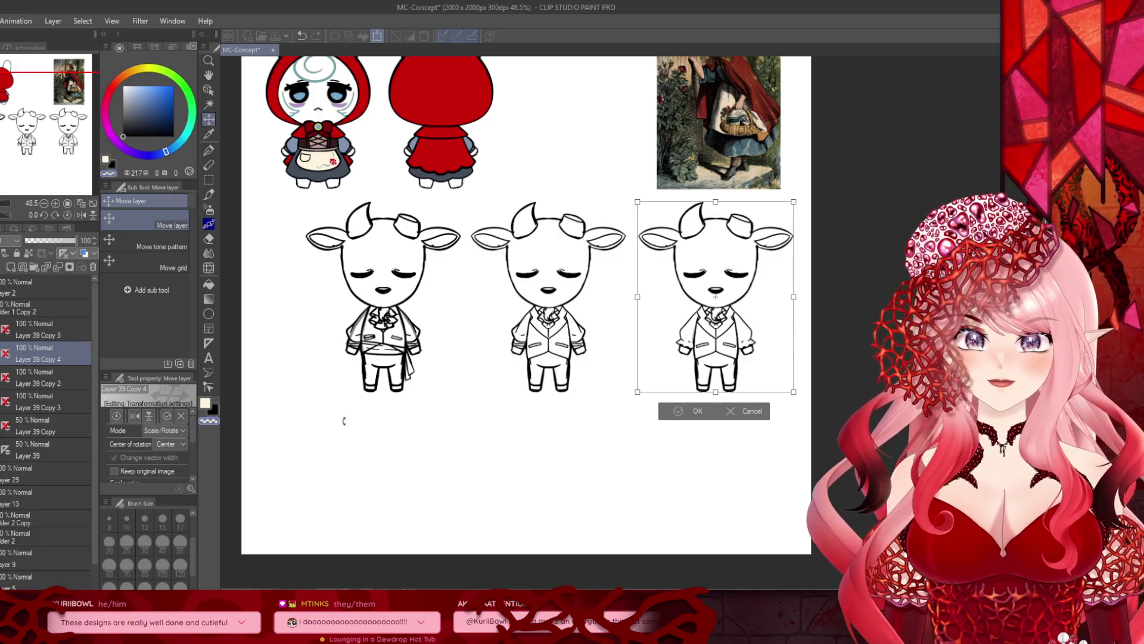
click(683, 412)
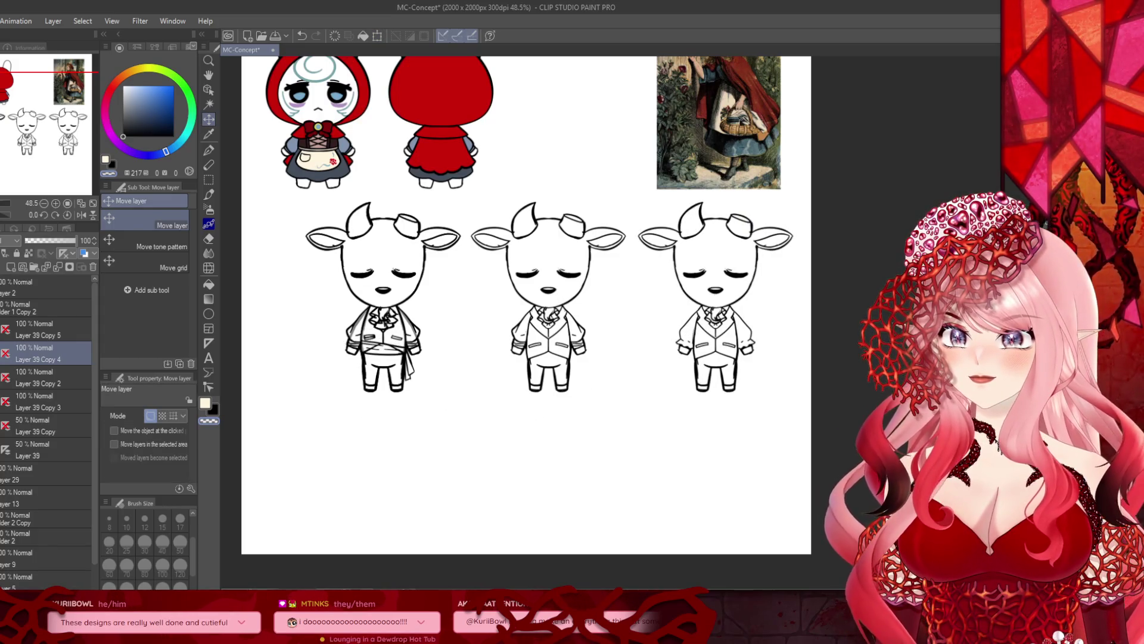
Step: Place another goat copy below the row, then undo that placement
click(54, 373)
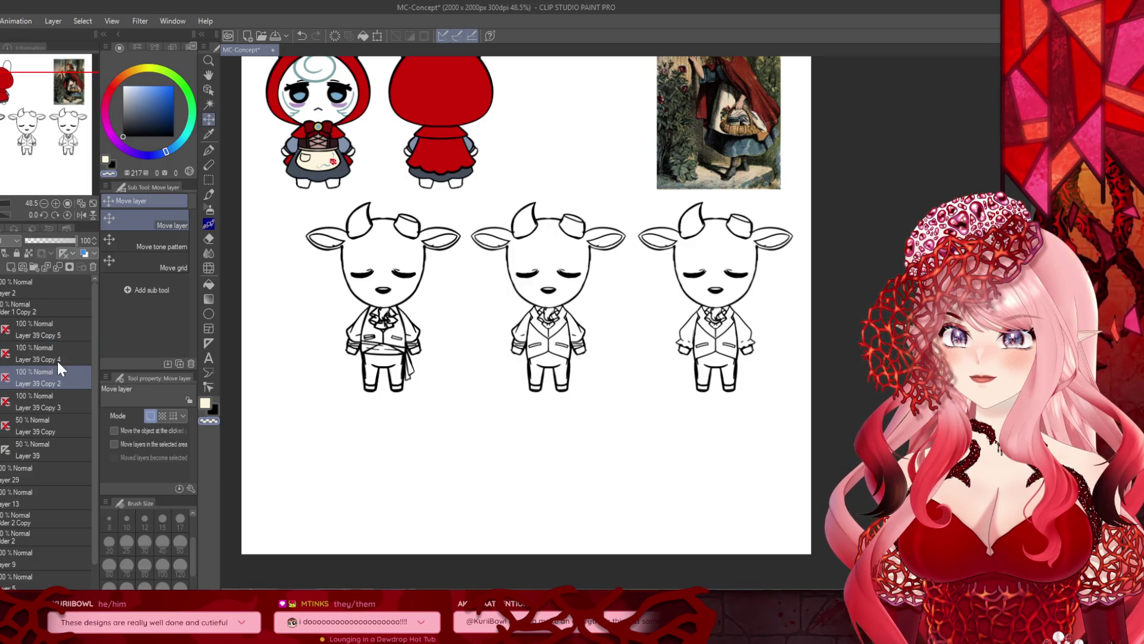
key(ctrl+t)
mouse_move(361, 332)
mouse_down()
mouse_move(360, 490)
mouse_move(443, 492)
mouse_up()
click(443, 576)
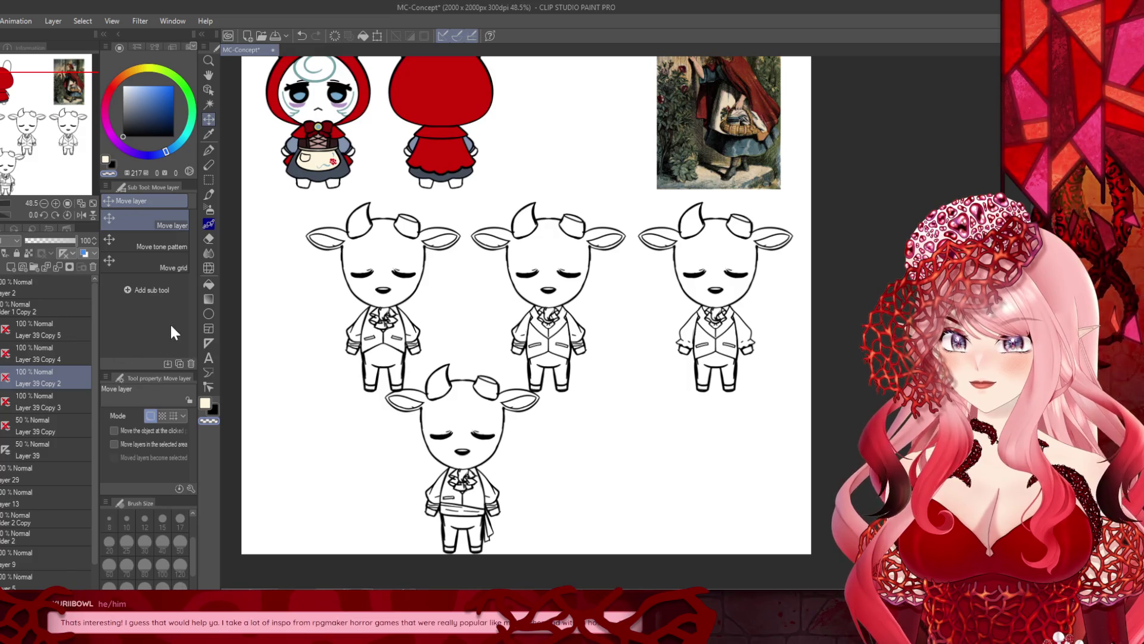
click(306, 37)
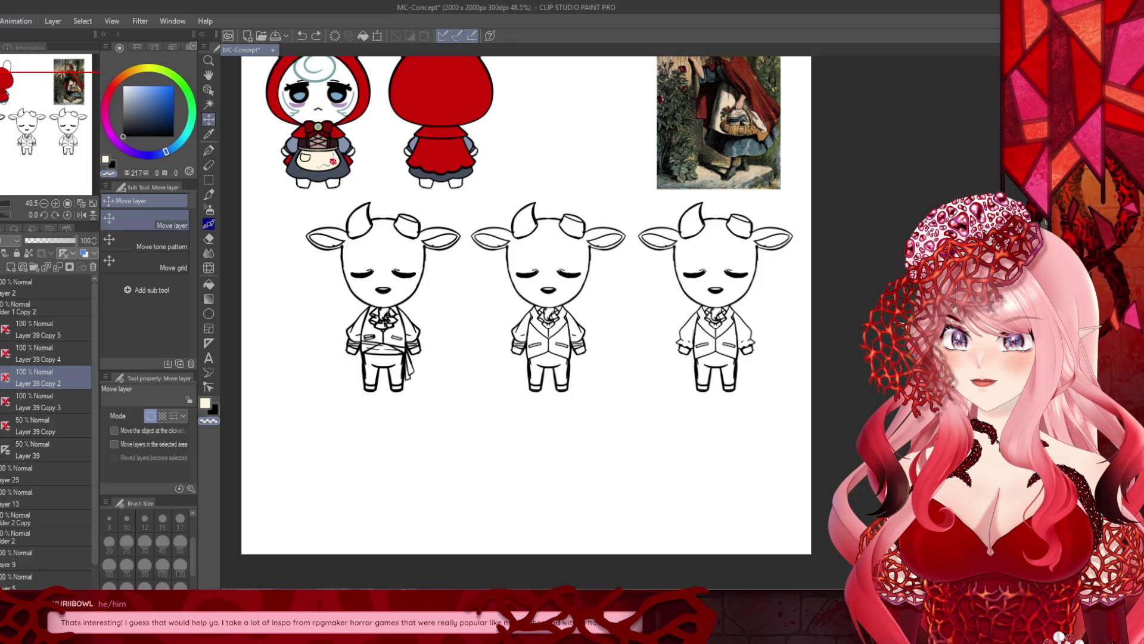
key(ctrl+t)
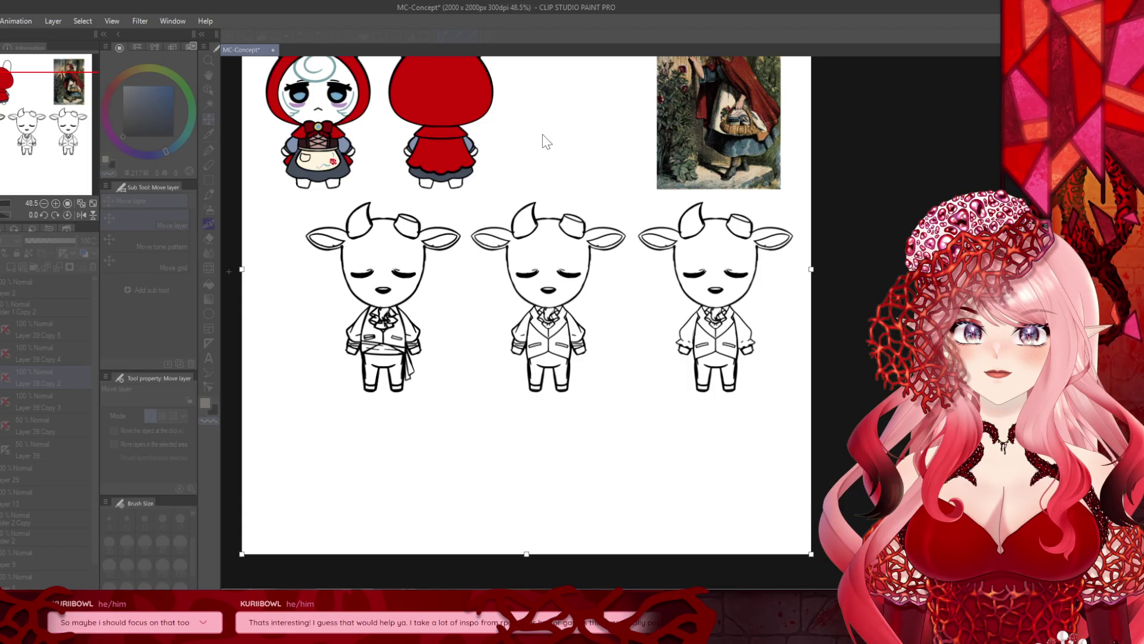
Step: Widen the canvas from 2000 to 2208 px after backing out of a first attempt
key(Return)
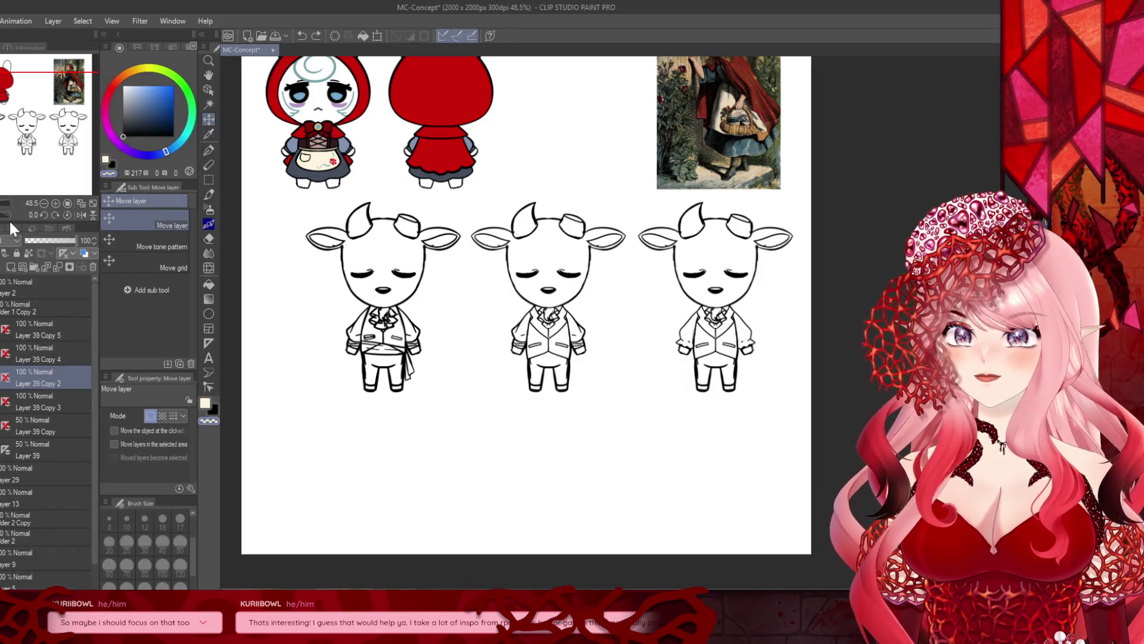
key(ctrl+t)
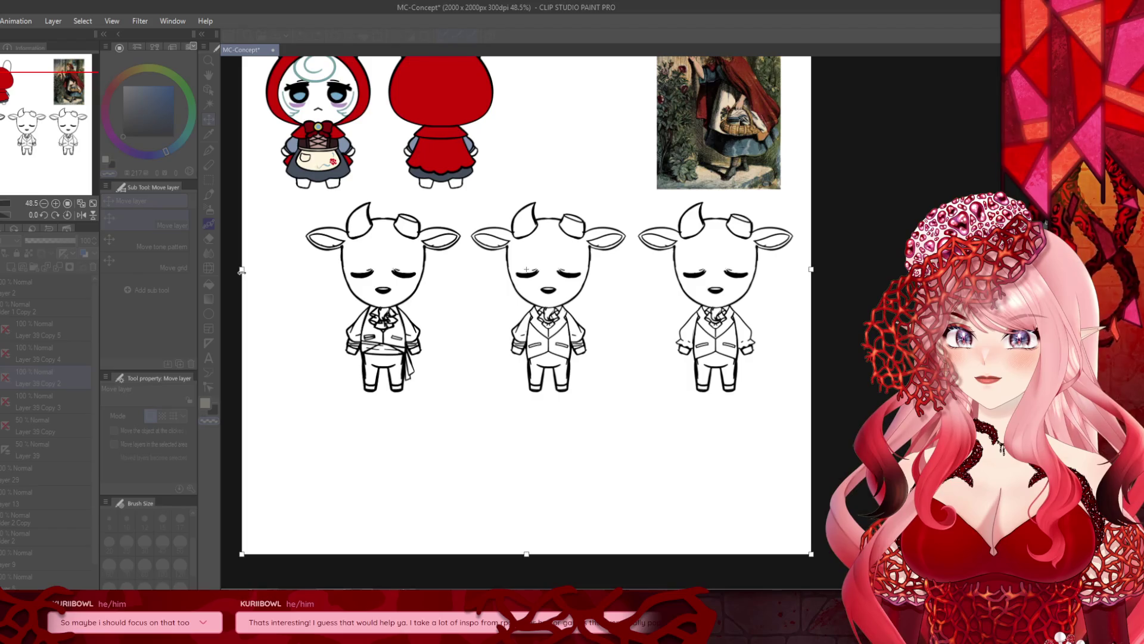
scroll(601, 337, down, 1)
key(Return)
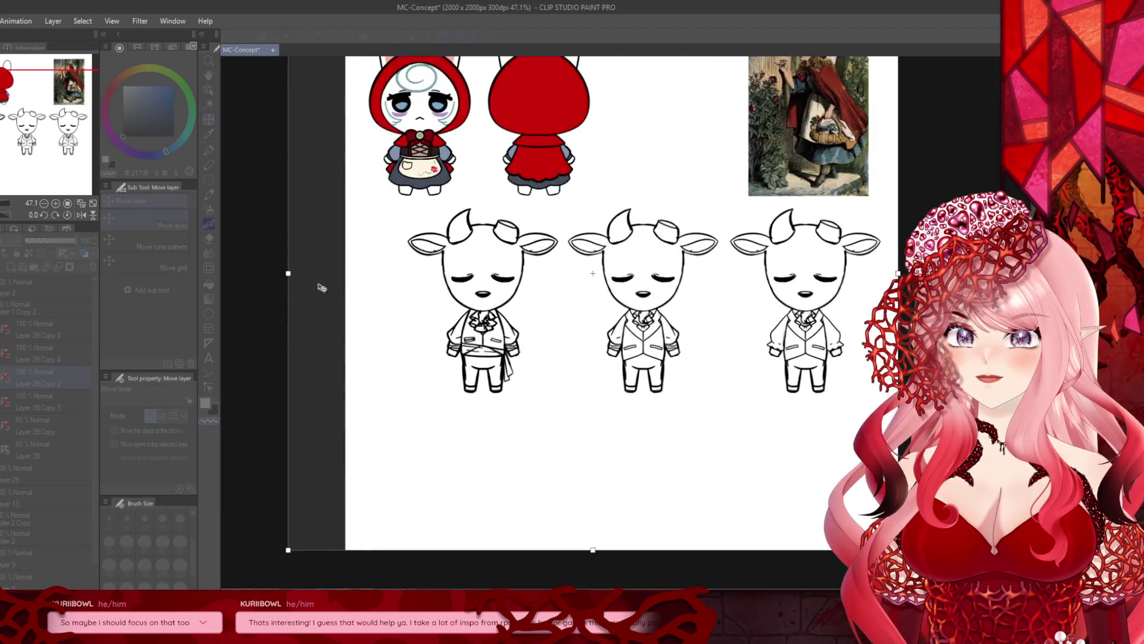
scroll(447, 300, up, 1)
scroll(444, 308, down, 1)
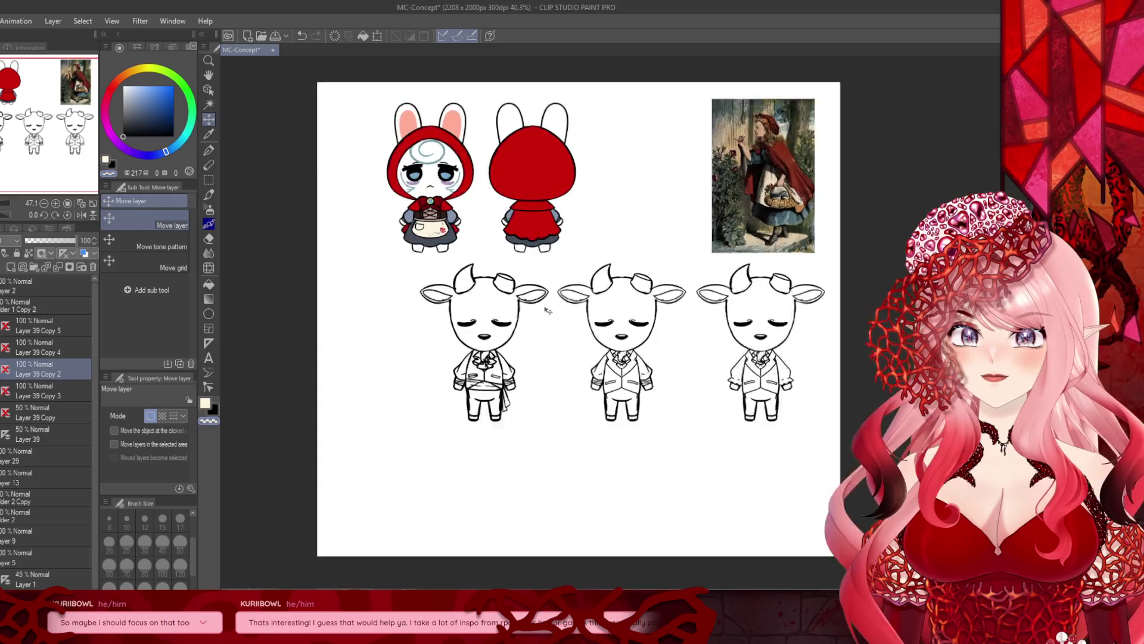
Step: Try moving the remaining goat copy to the left, then cancel the transform
click(36, 392)
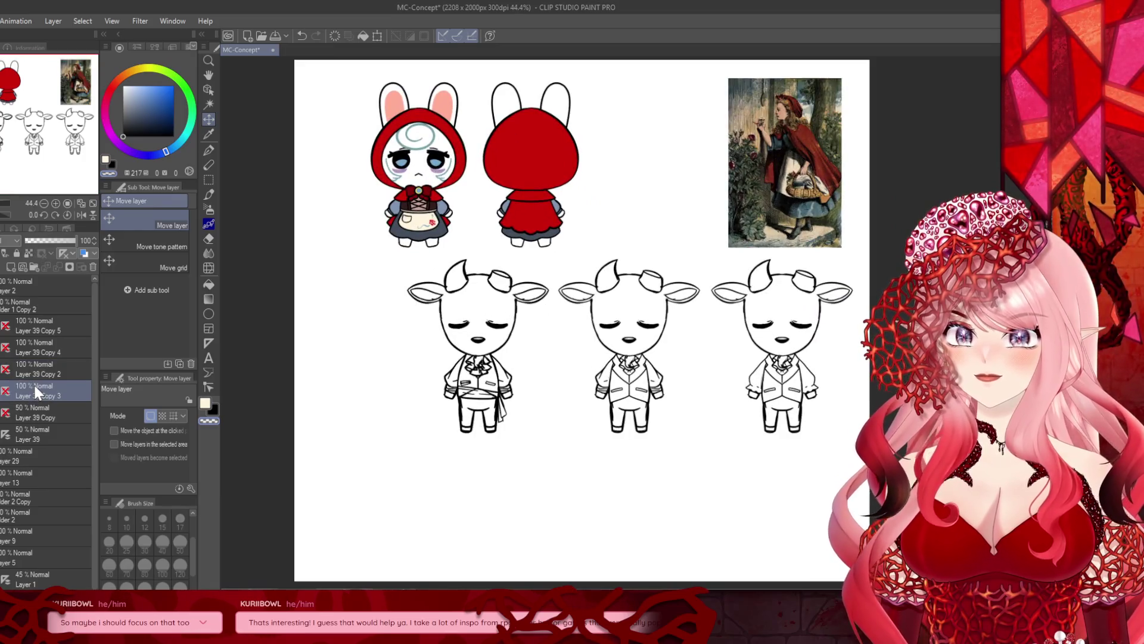
click(377, 35)
mouse_move(458, 365)
mouse_down()
mouse_move(344, 369)
mouse_move(358, 379)
mouse_up()
click(398, 452)
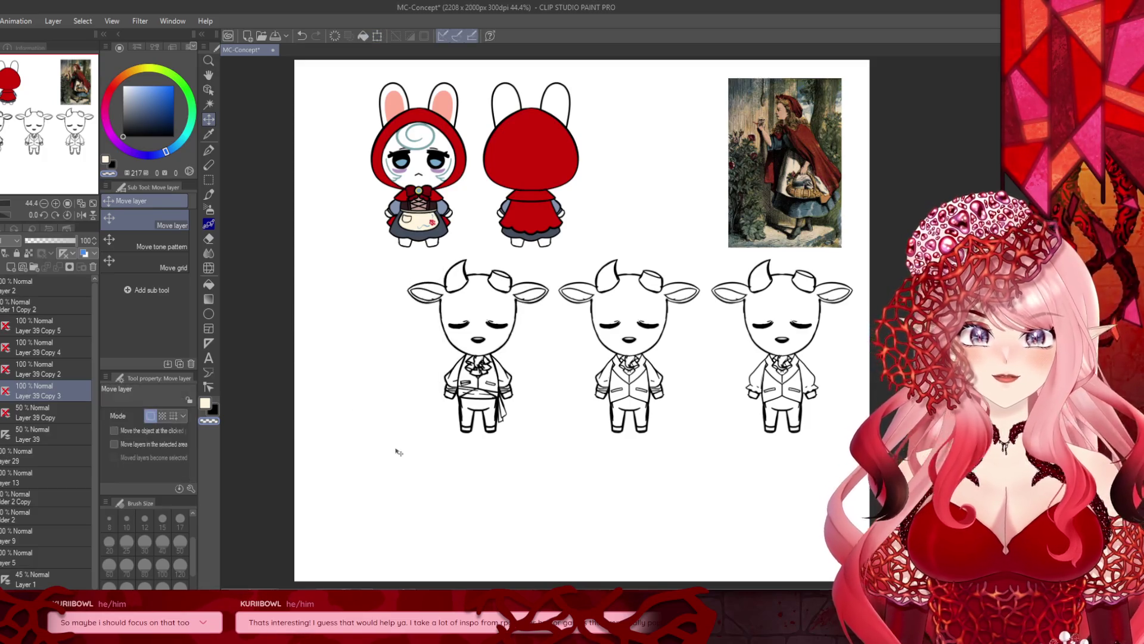
scroll(561, 272, down, 2)
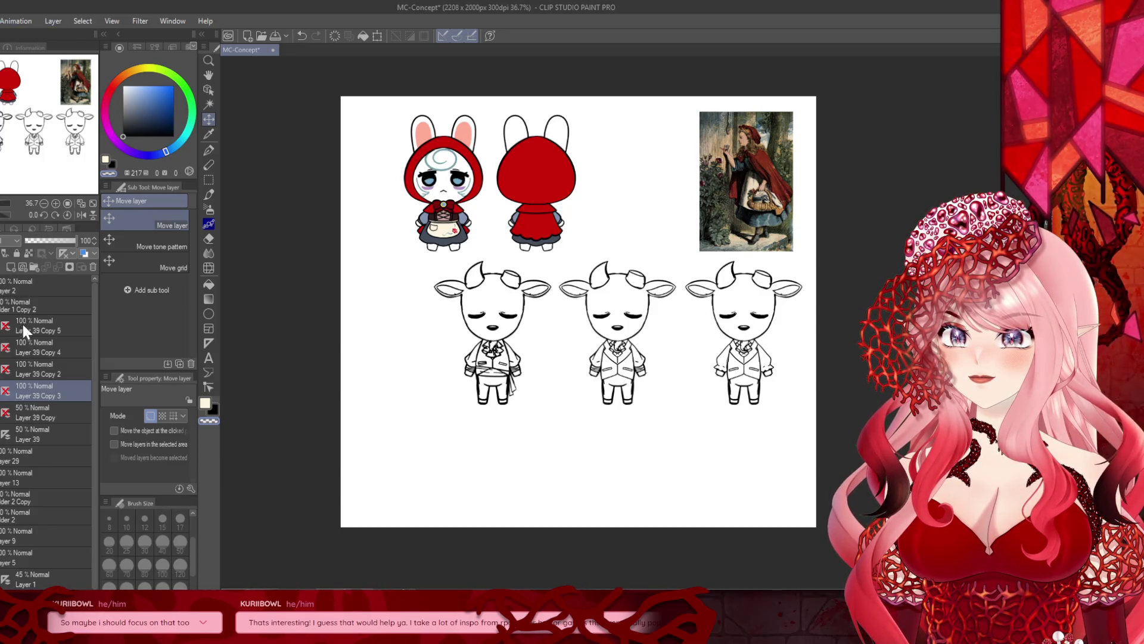
key(ctrl+alt+c)
Step: Extend the canvas left to 2448 px and move Layer 39 Copy 3 to the row's far left
drag(340, 312, 290, 312)
key(Return)
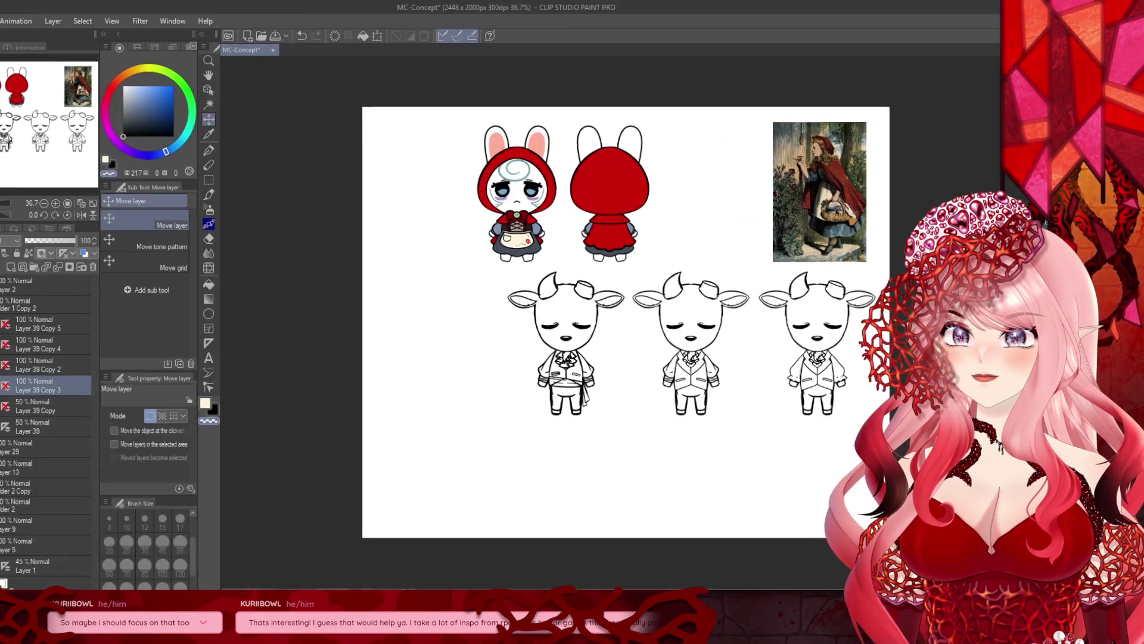
click(377, 36)
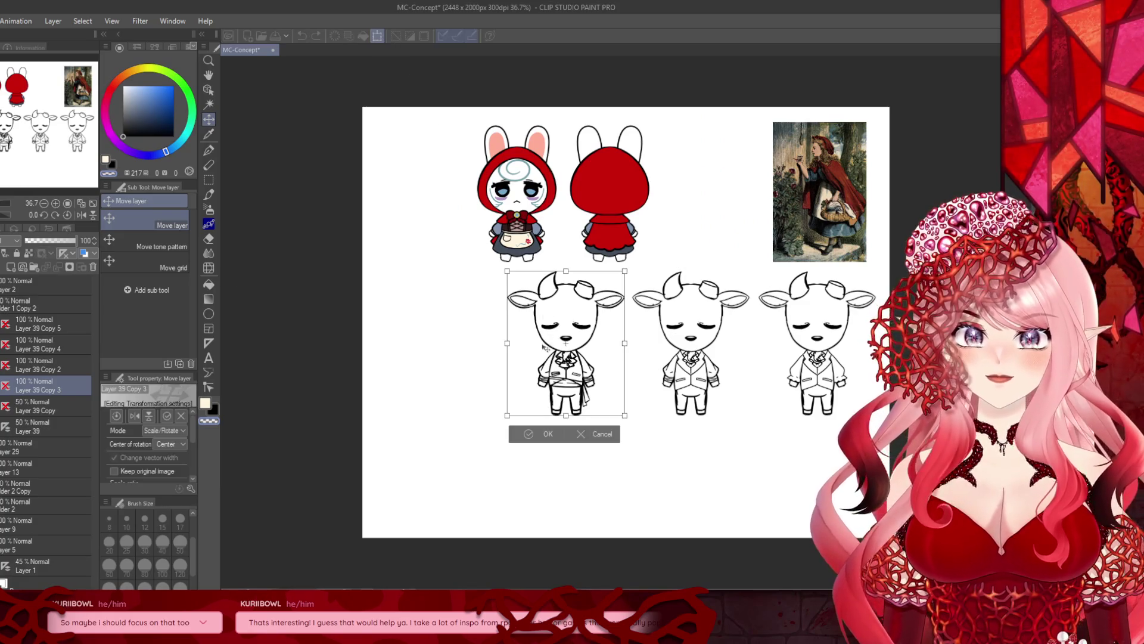
drag(427, 355, 414, 356)
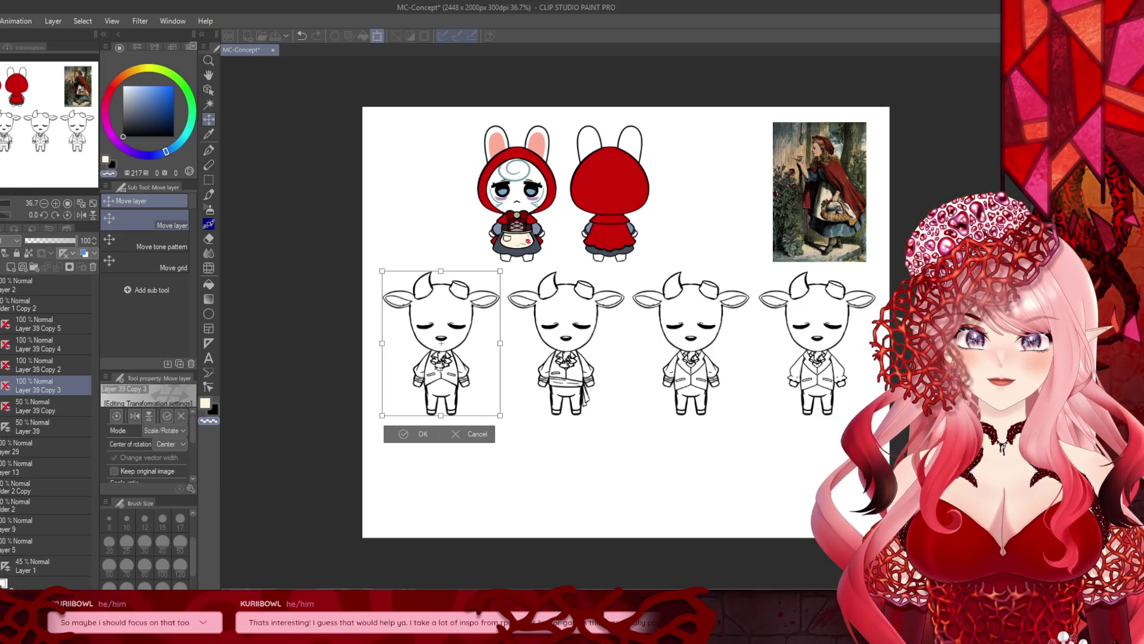
click(417, 433)
scroll(383, 434, down, 2)
scroll(554, 409, up, 3)
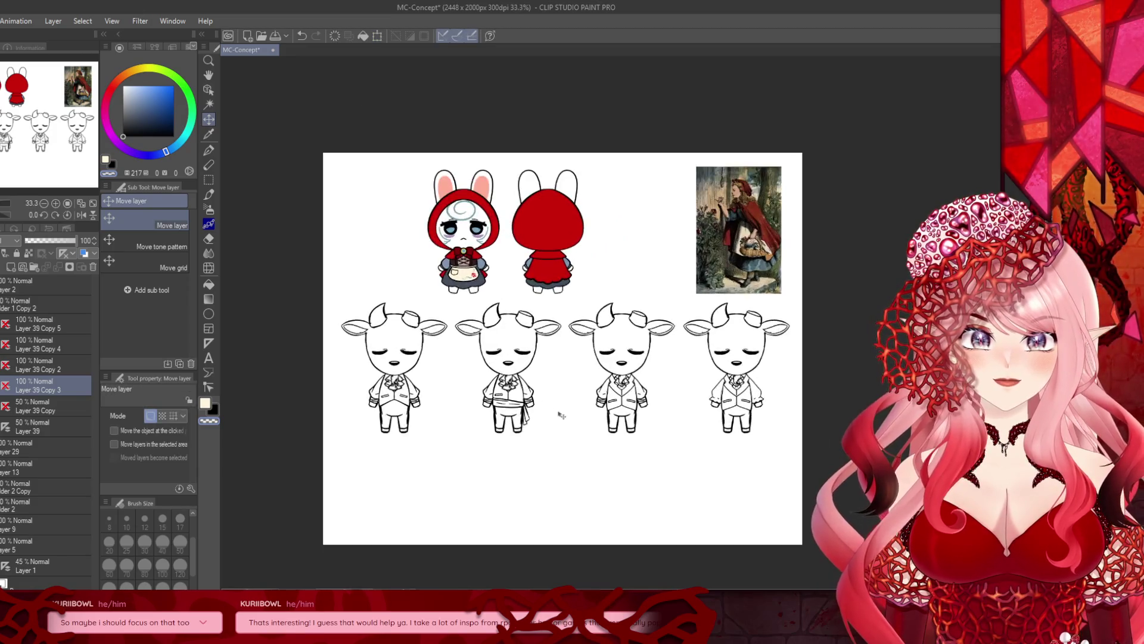
scroll(450, 365, down, 1)
scroll(393, 294, up, 2)
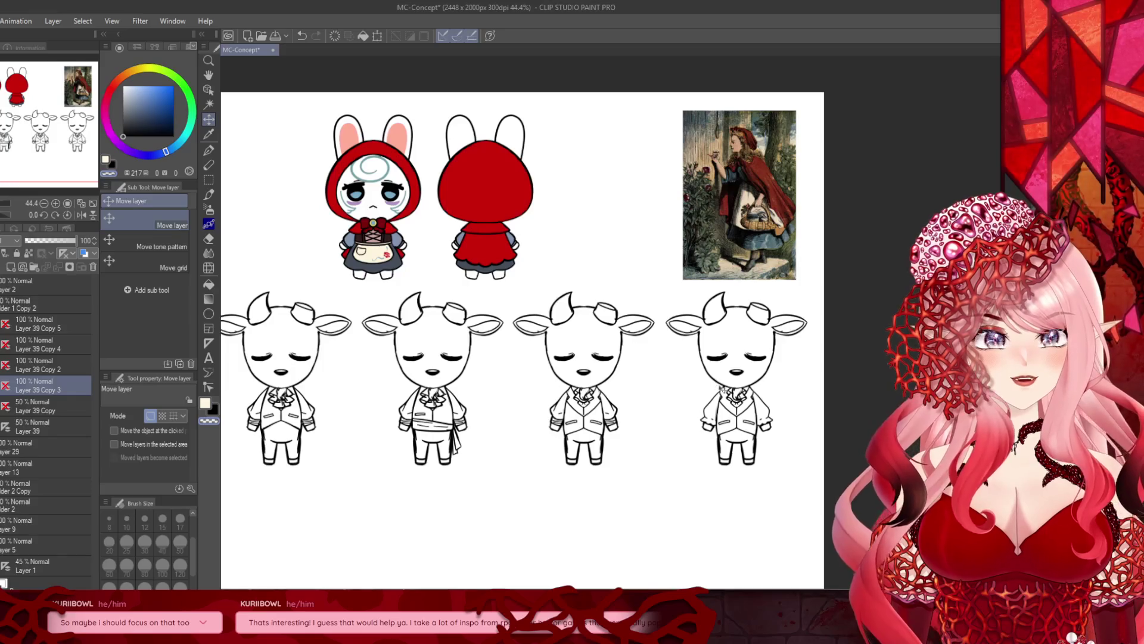
scroll(397, 295, down, 1)
scroll(420, 361, up, 1)
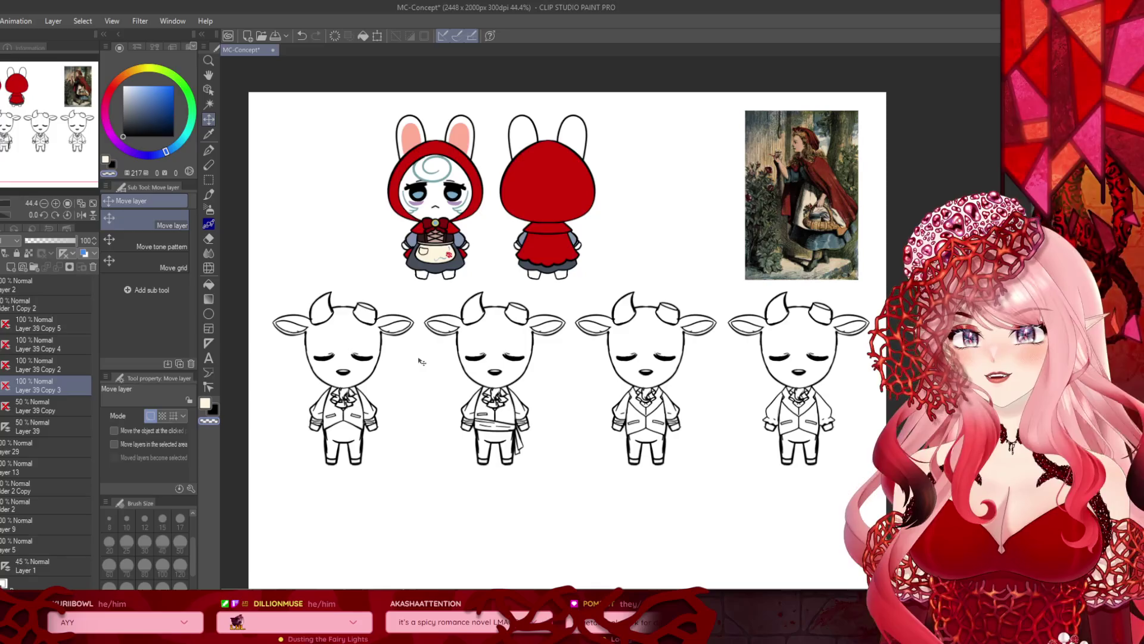
click(47, 329)
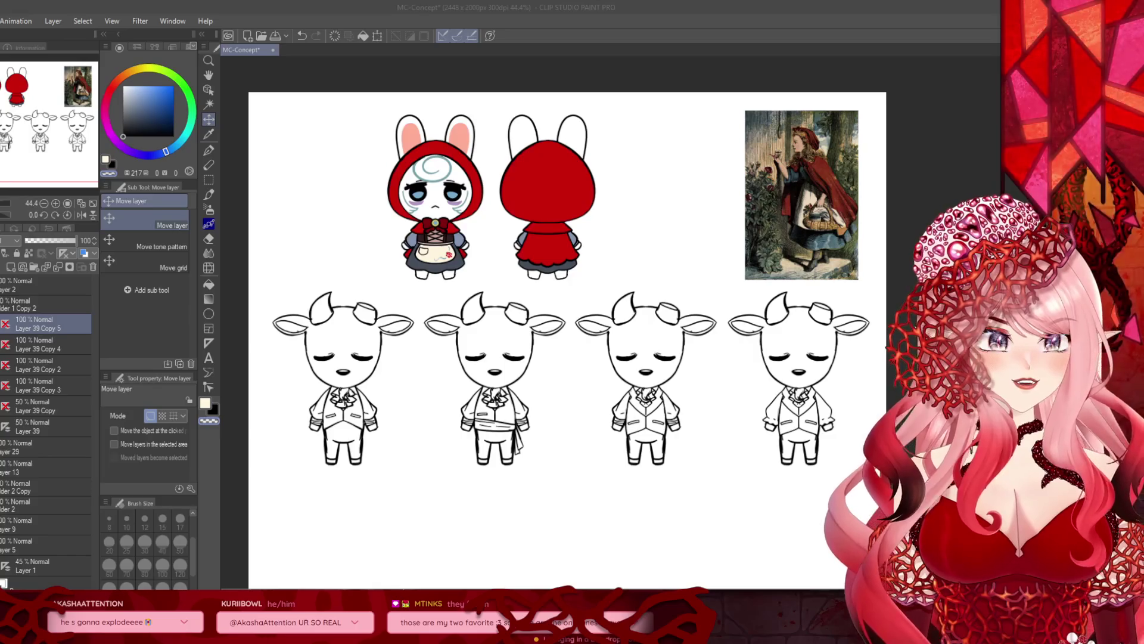
scroll(568, 317, down, 1)
scroll(501, 292, up, 2)
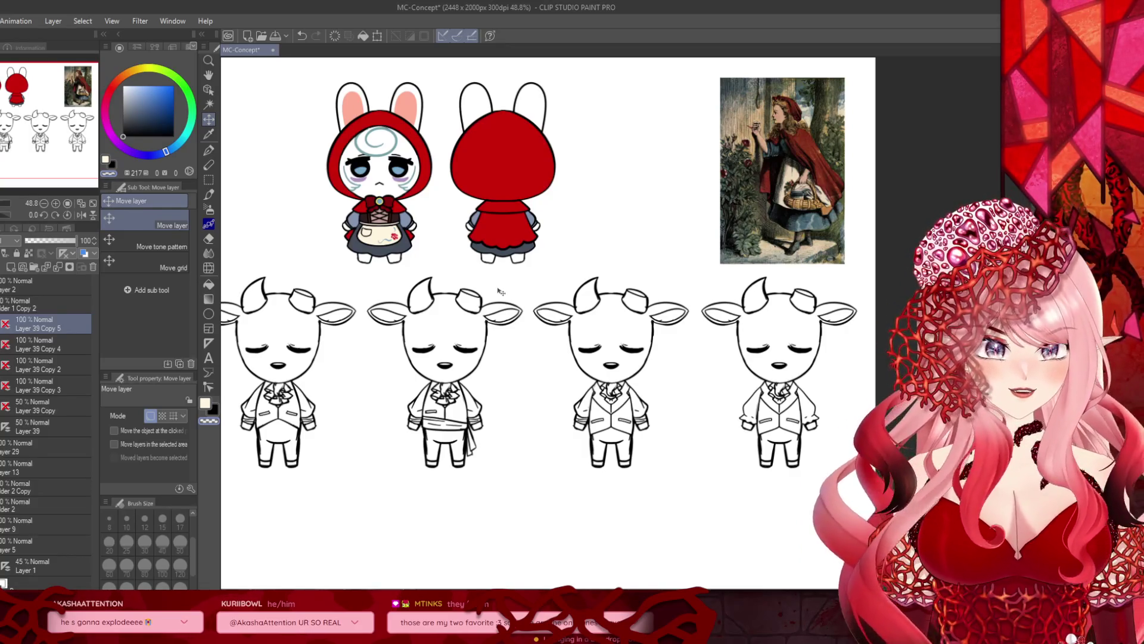
scroll(667, 421, down, 2)
scroll(450, 436, up, 1)
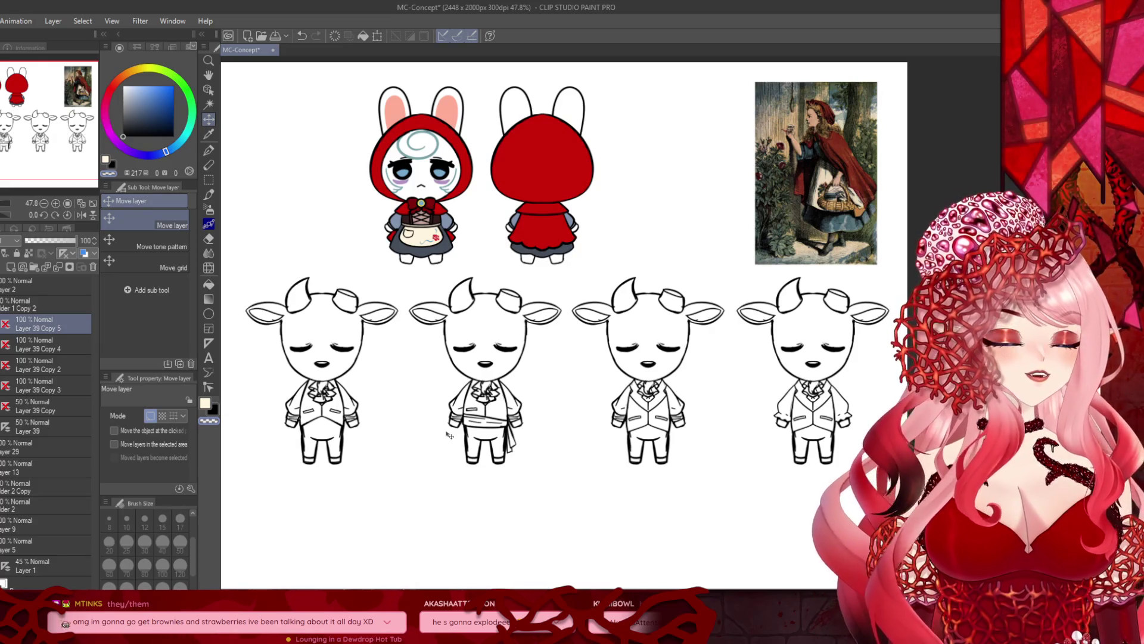
Step: Check the third goat's layer visibility and merge the four goat layers into one
click(4, 322)
click(4, 322)
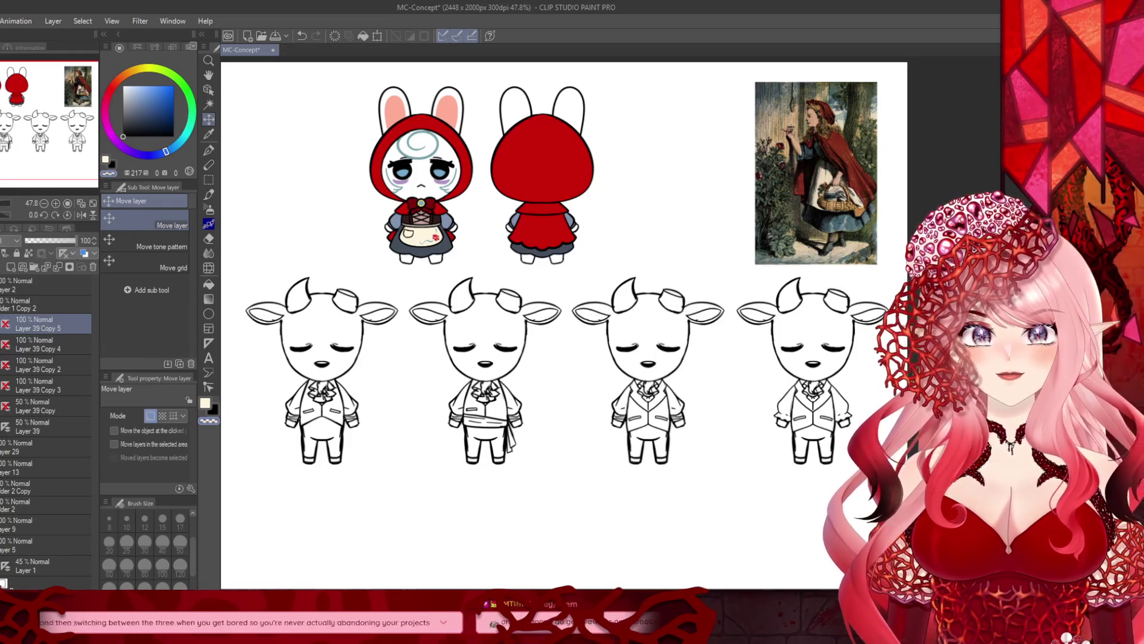
click(58, 267)
click(58, 267)
click(59, 267)
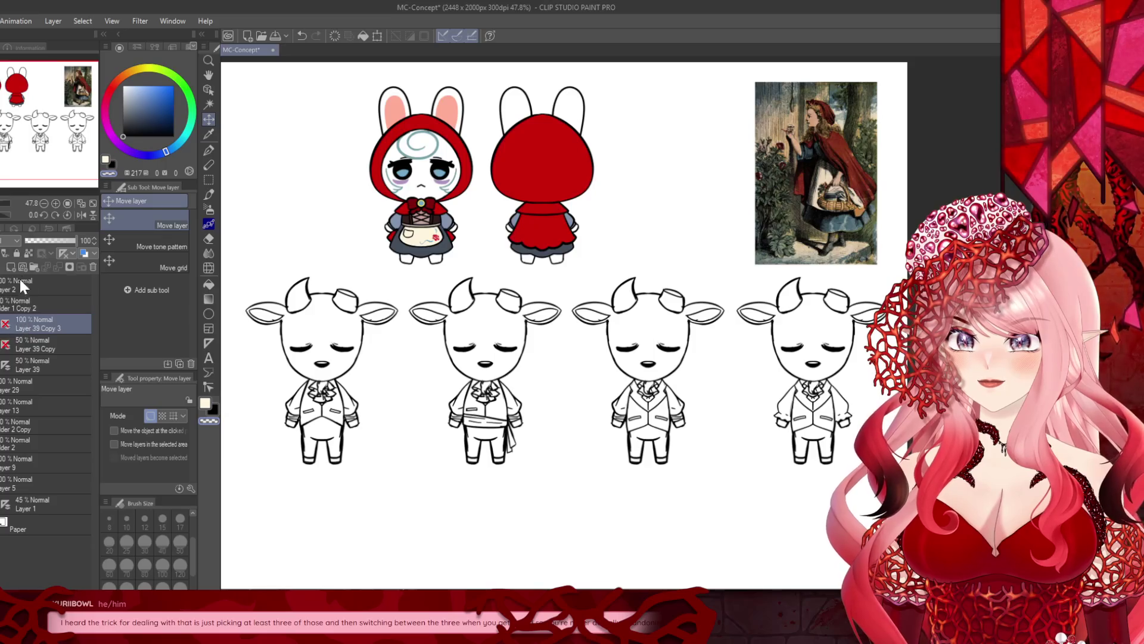
Step: Create Folder 7, move Layer 39 Copy 3 into it, and add a new empty Layer 36
click(30, 267)
click(32, 333)
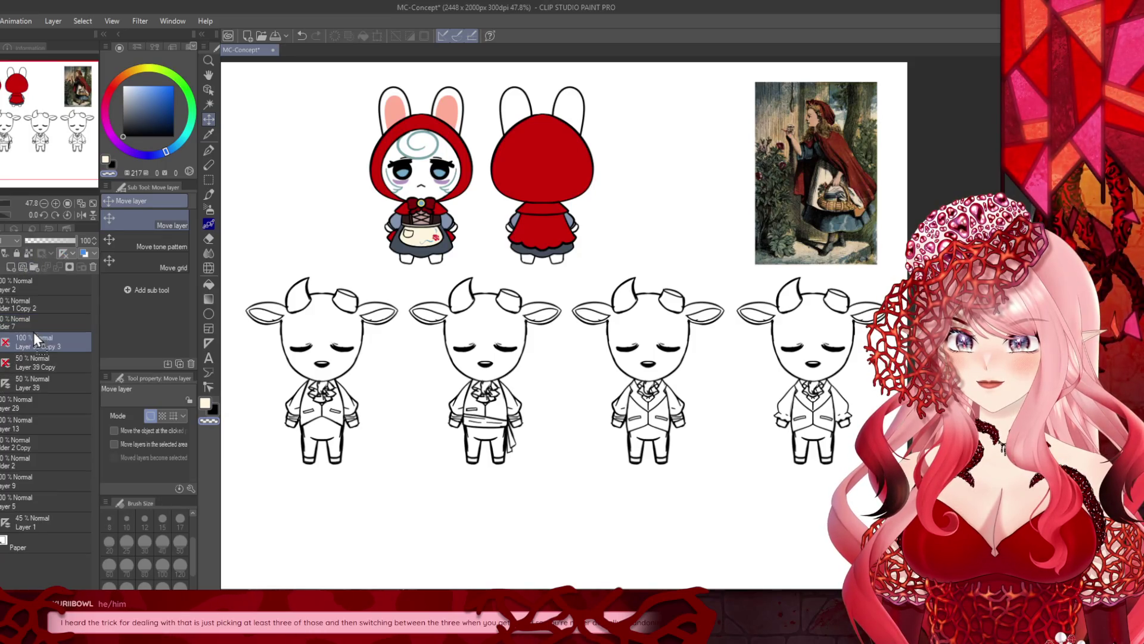
drag(44, 319, 37, 322)
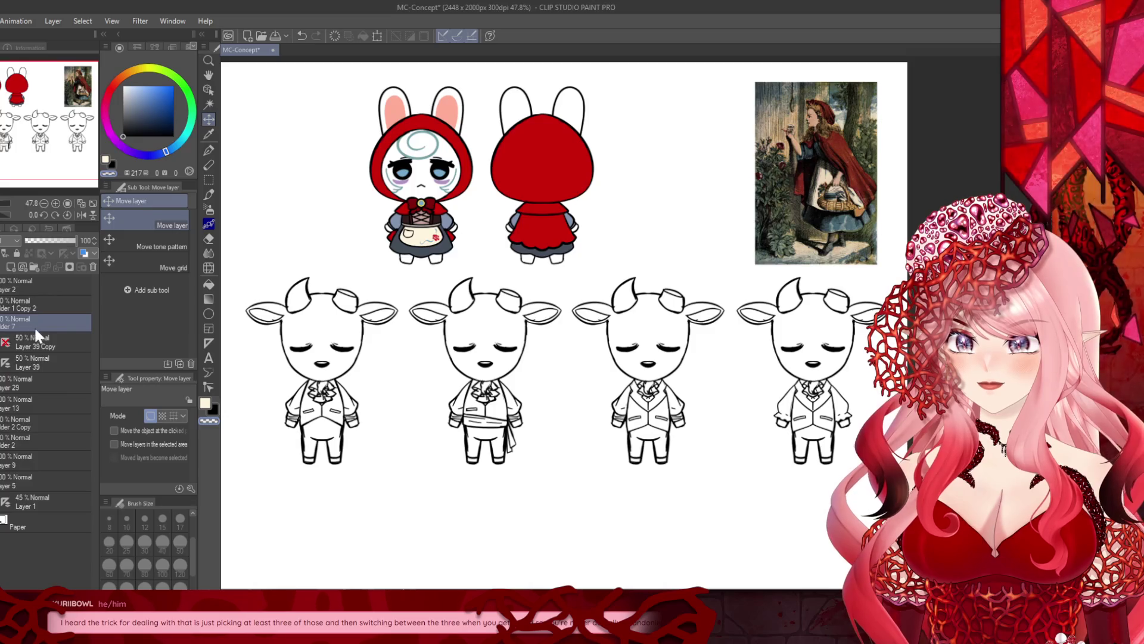
click(10, 267)
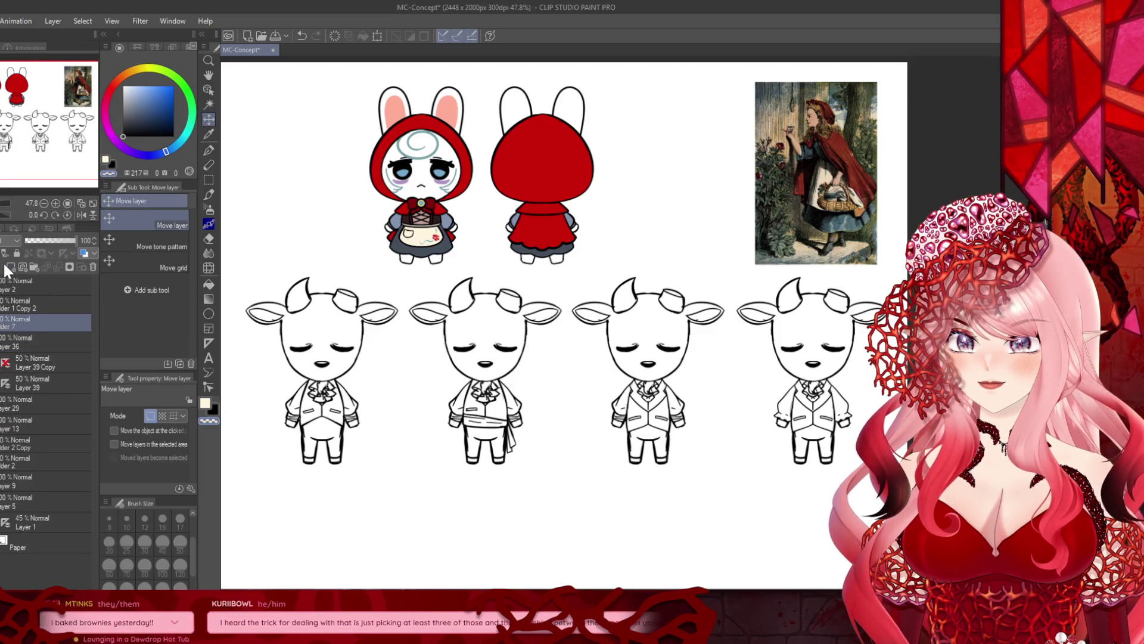
click(15, 344)
click(208, 285)
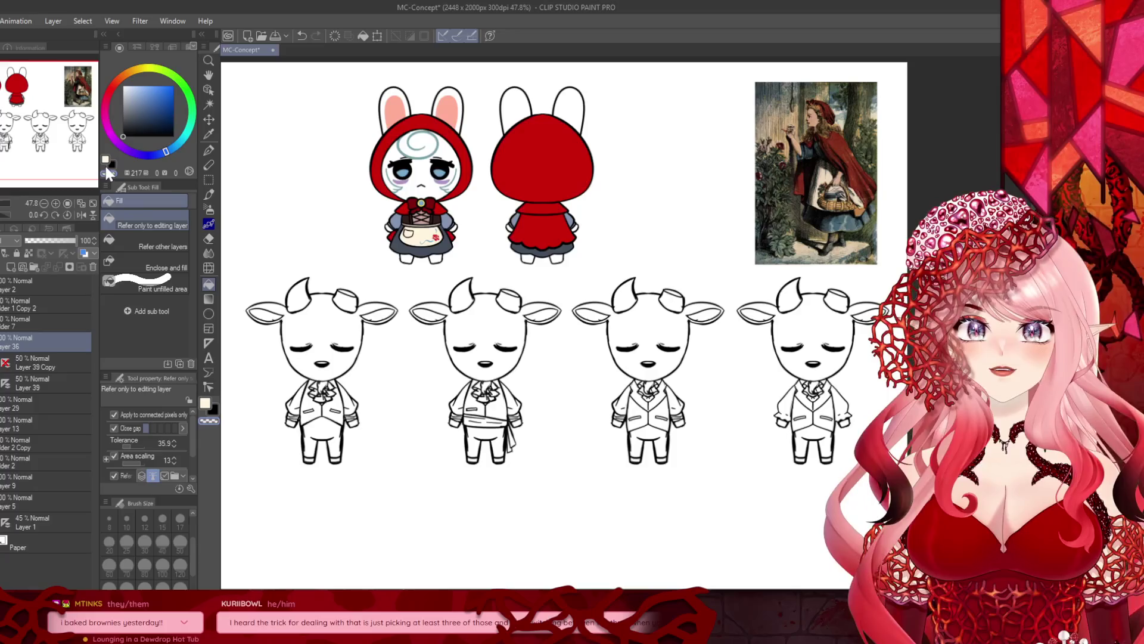
Step: Choose a dark grey and fill the first goat's head and legs with it
click(135, 70)
drag(123, 125, 105, 123)
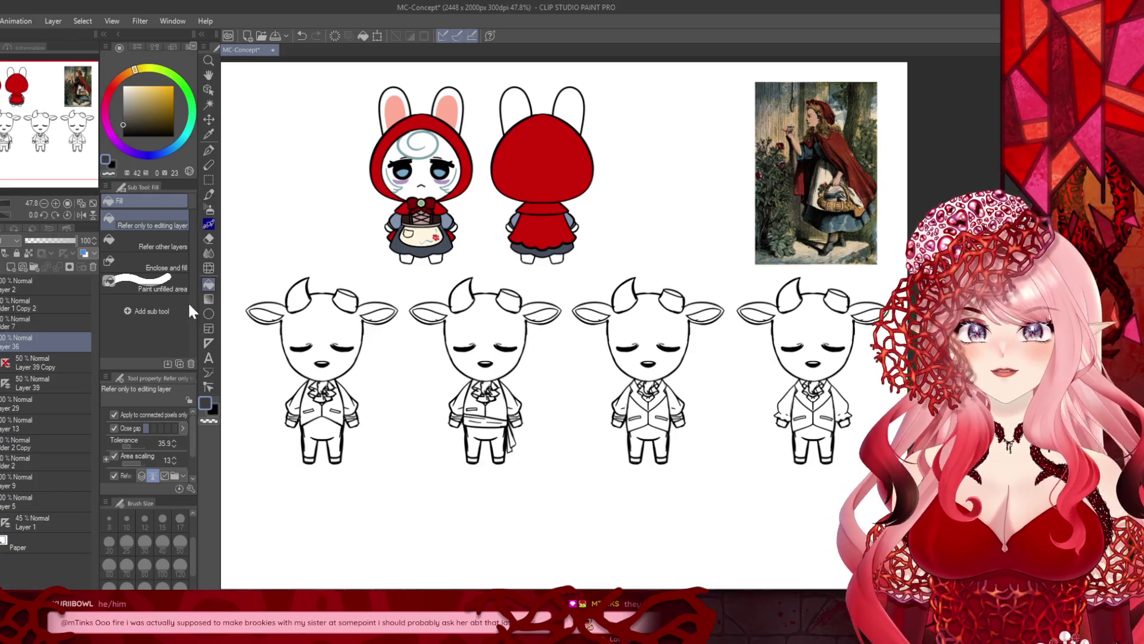
scroll(280, 319, up, 3)
click(324, 329)
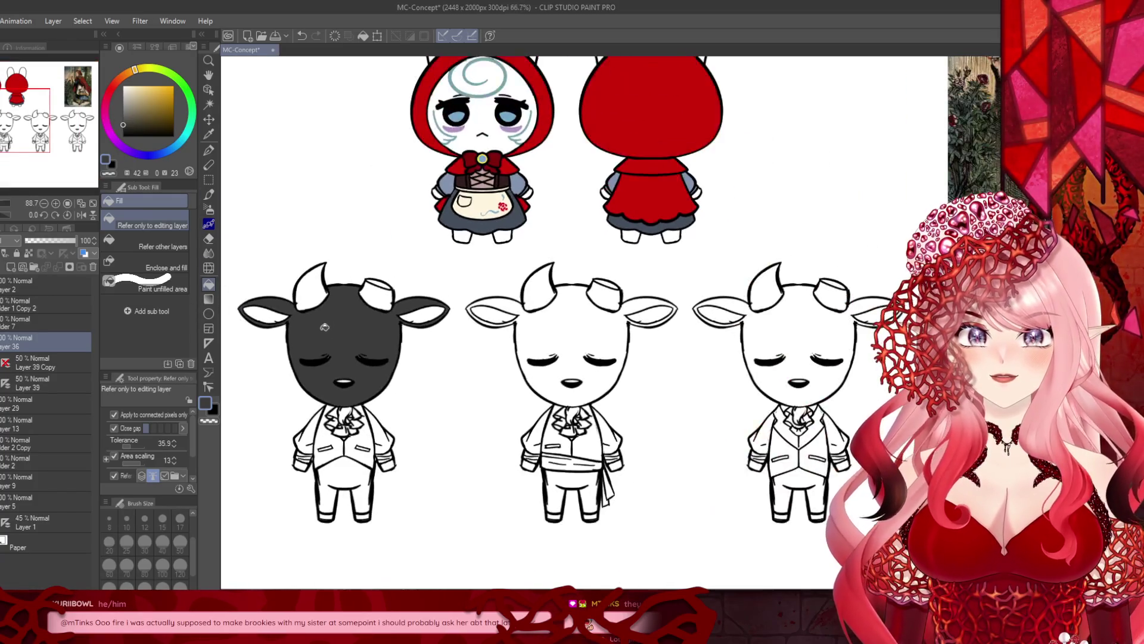
scroll(282, 501, up, 2)
click(322, 477)
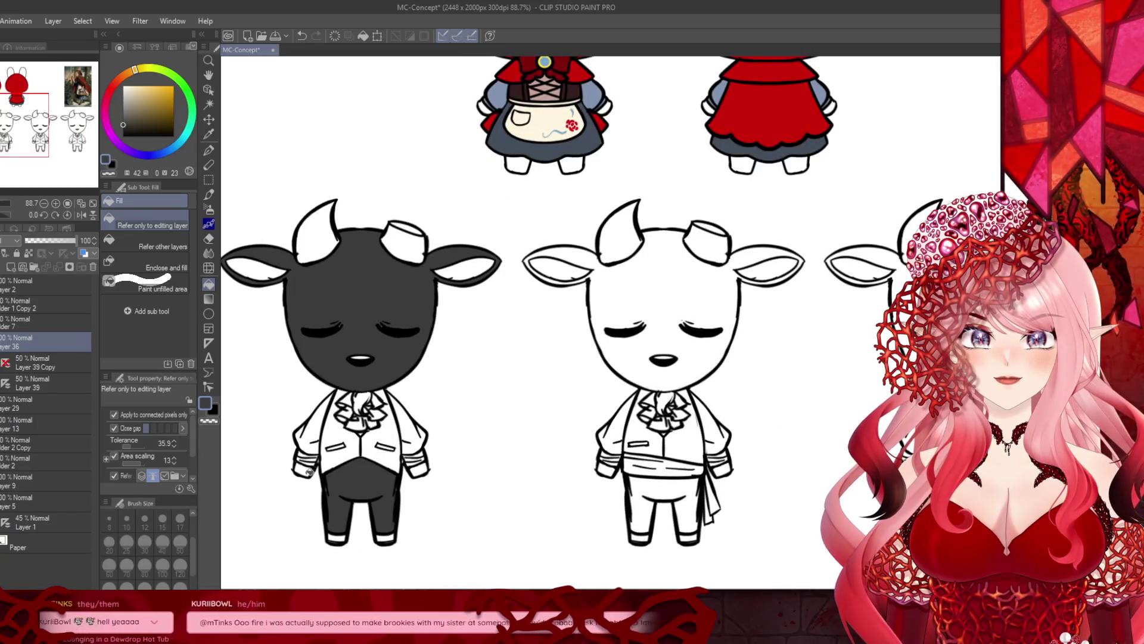
scroll(301, 453, down, 2)
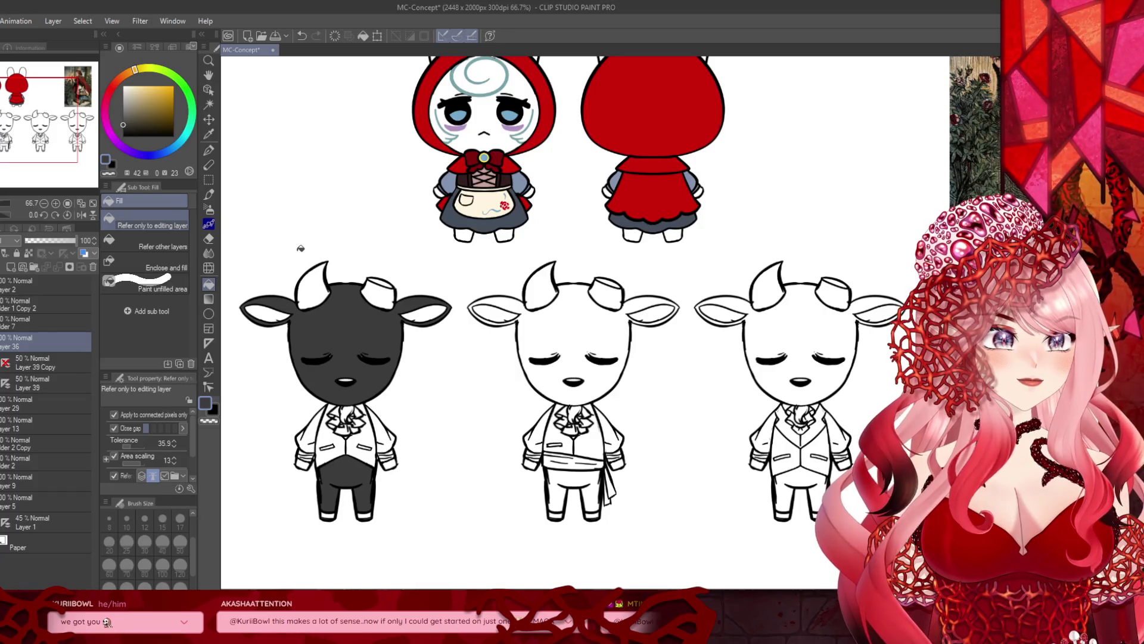
Step: Fill the heads and legs of the remaining three goats with the same dark grey
click(560, 368)
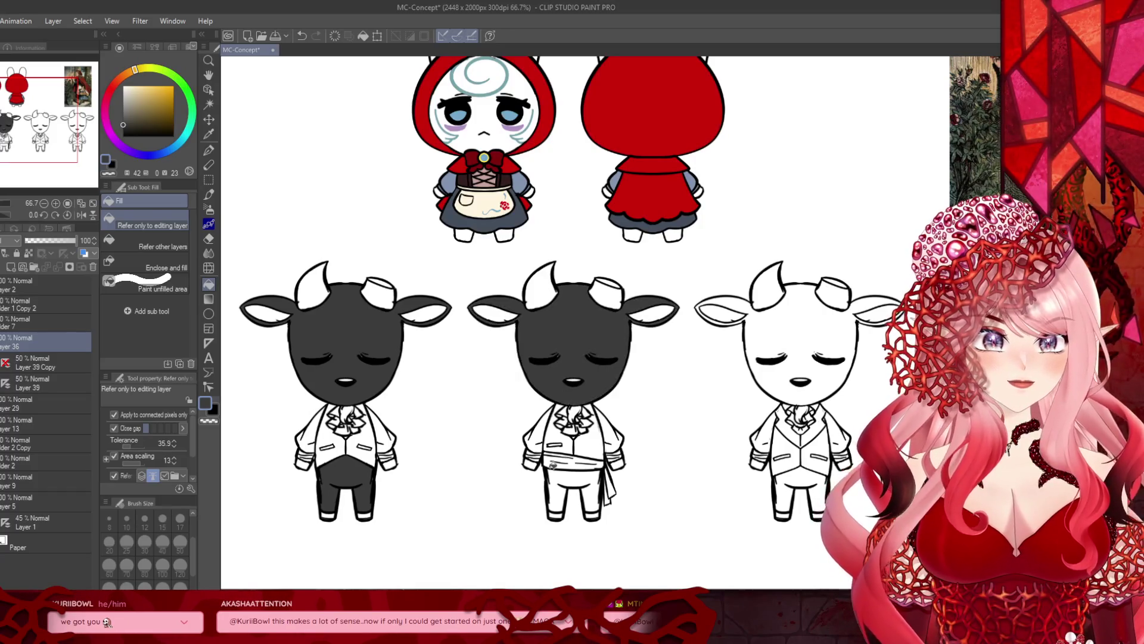
scroll(699, 403, down, 2)
scroll(699, 403, up, 2)
click(698, 403)
click(692, 512)
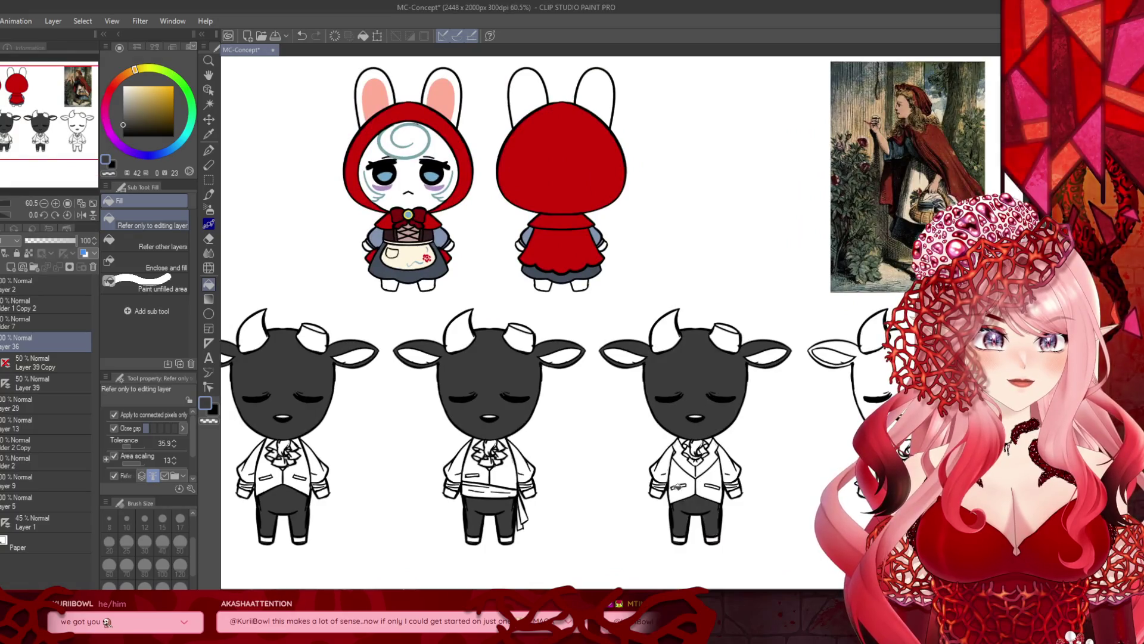
scroll(692, 418, down, 3)
scroll(691, 387, up, 2)
click(683, 333)
click(680, 416)
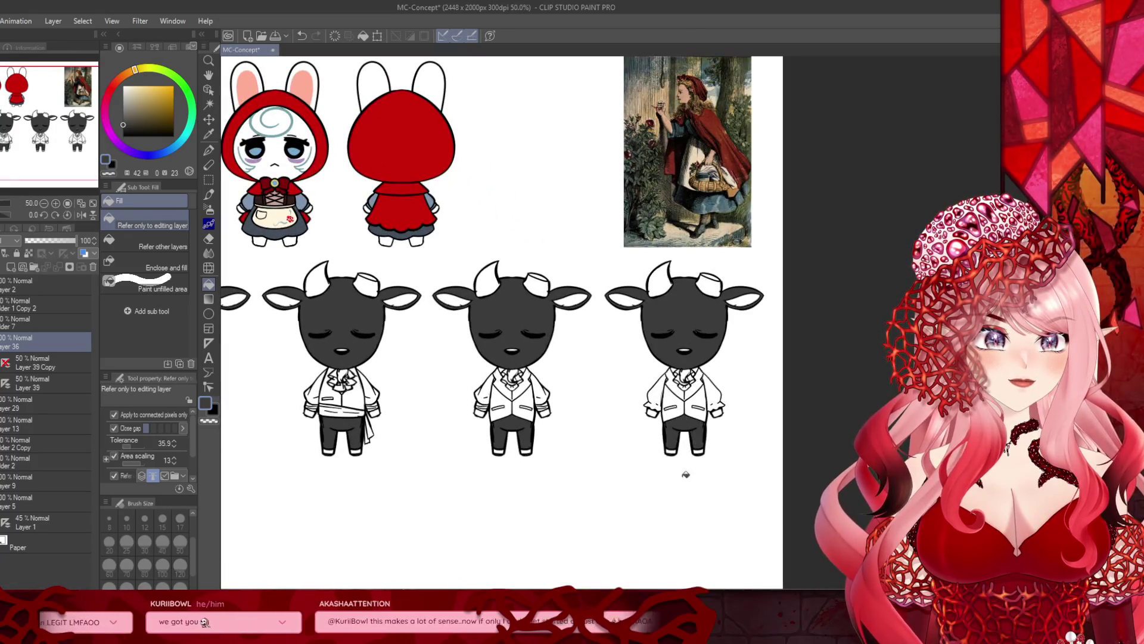
scroll(680, 416, down, 3)
scroll(428, 469, up, 4)
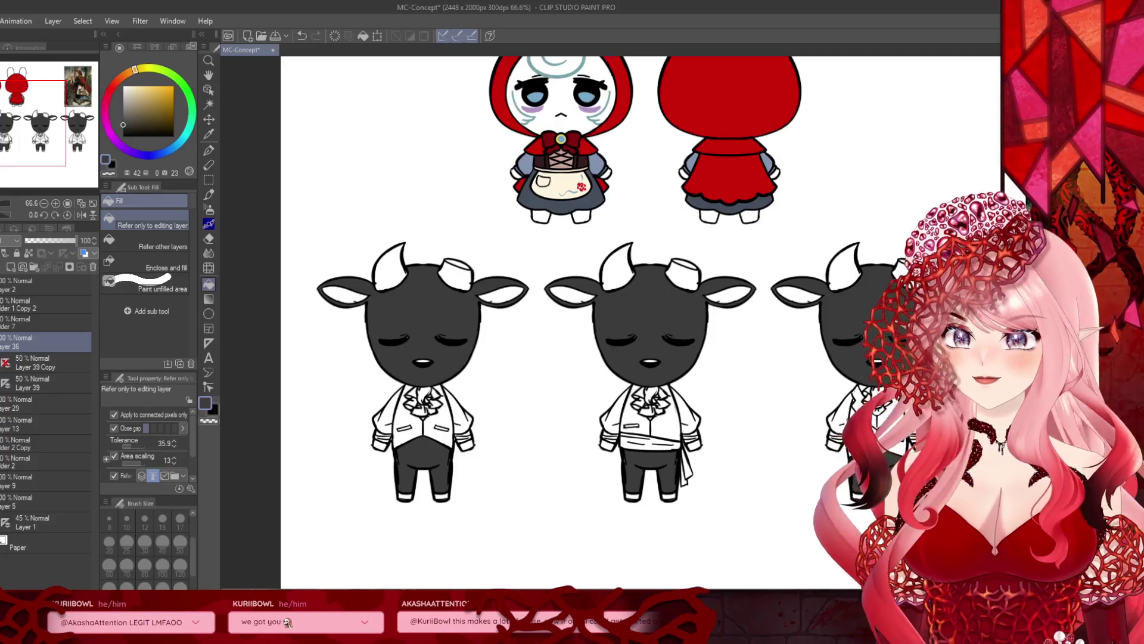
click(11, 267)
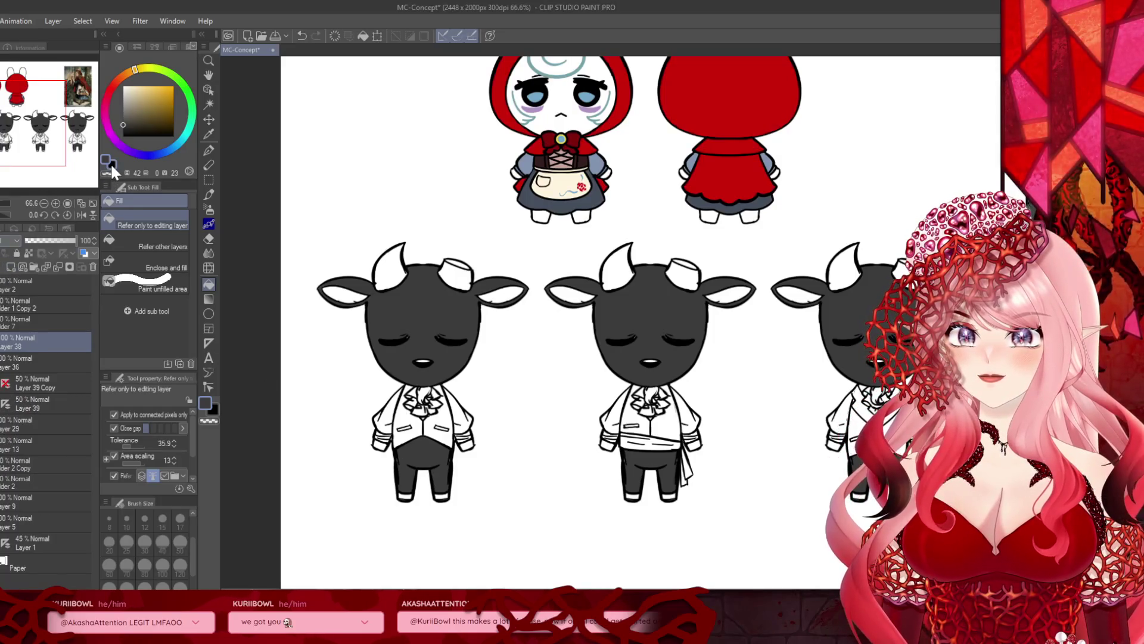
Step: Darken the grey slightly and set the Pen to size 30
click(123, 127)
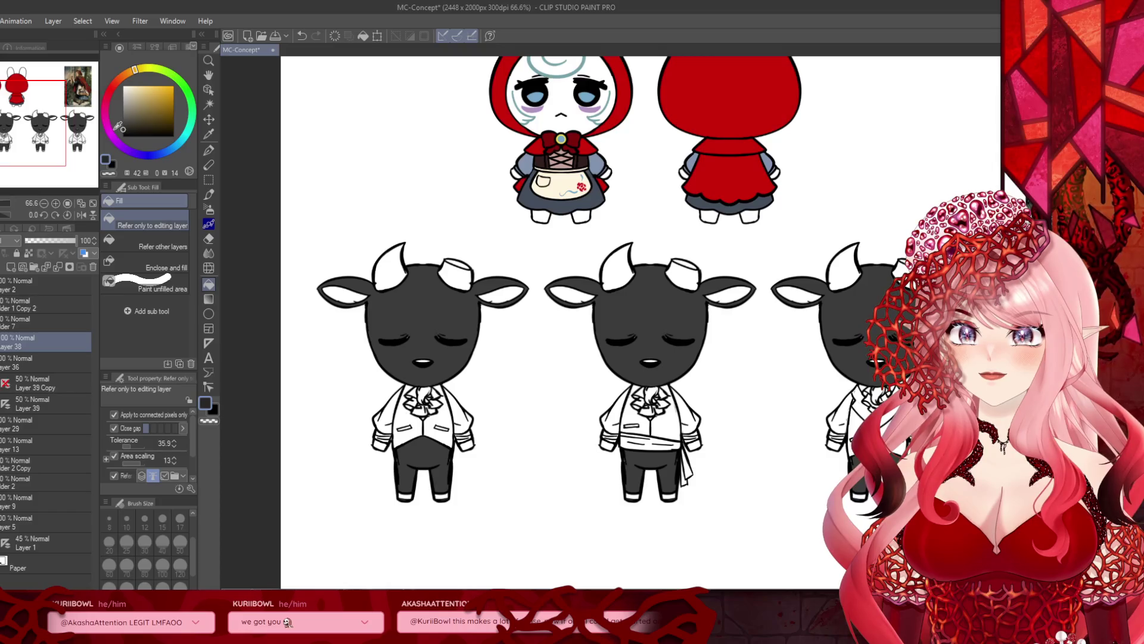
click(209, 150)
scroll(403, 322, down, 2)
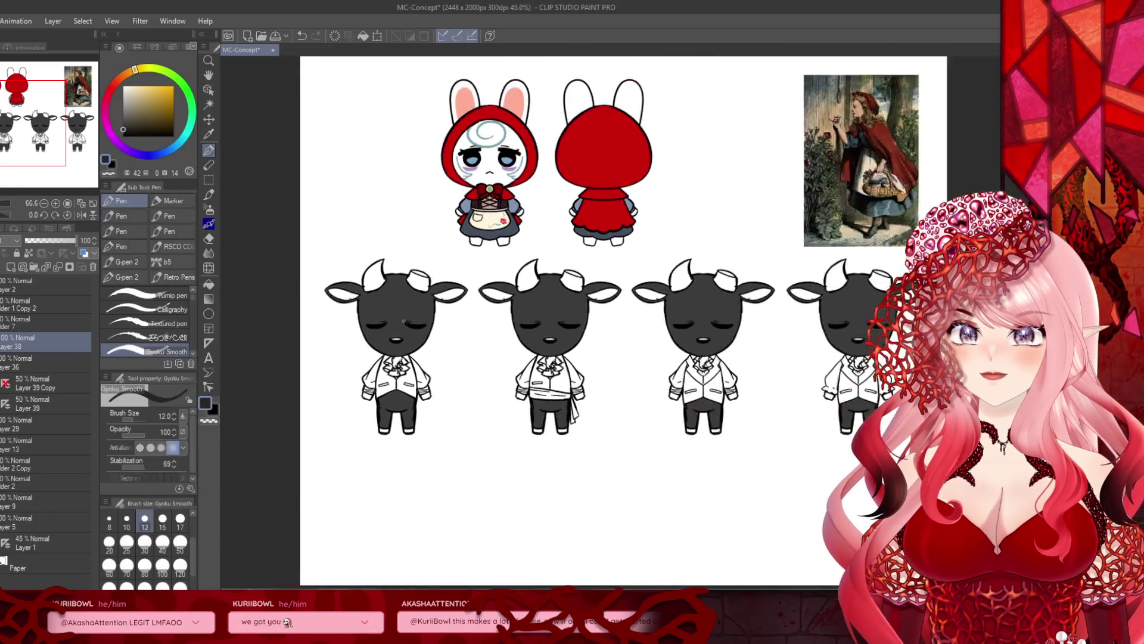
scroll(404, 322, up, 1)
click(145, 541)
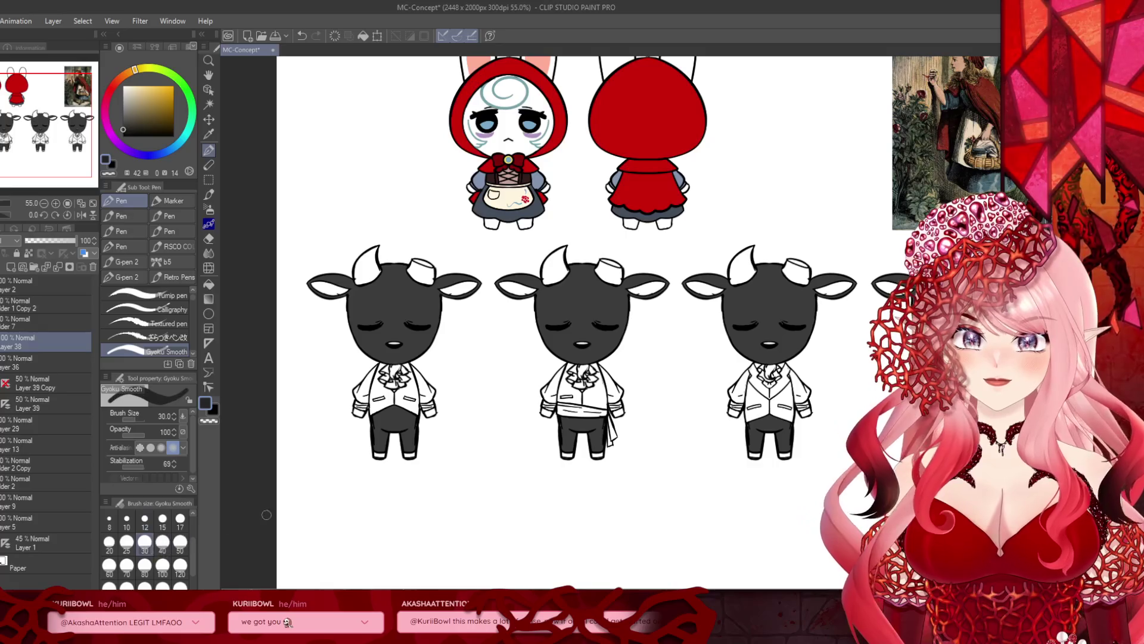
scroll(376, 316, up, 4)
scroll(377, 316, up, 2)
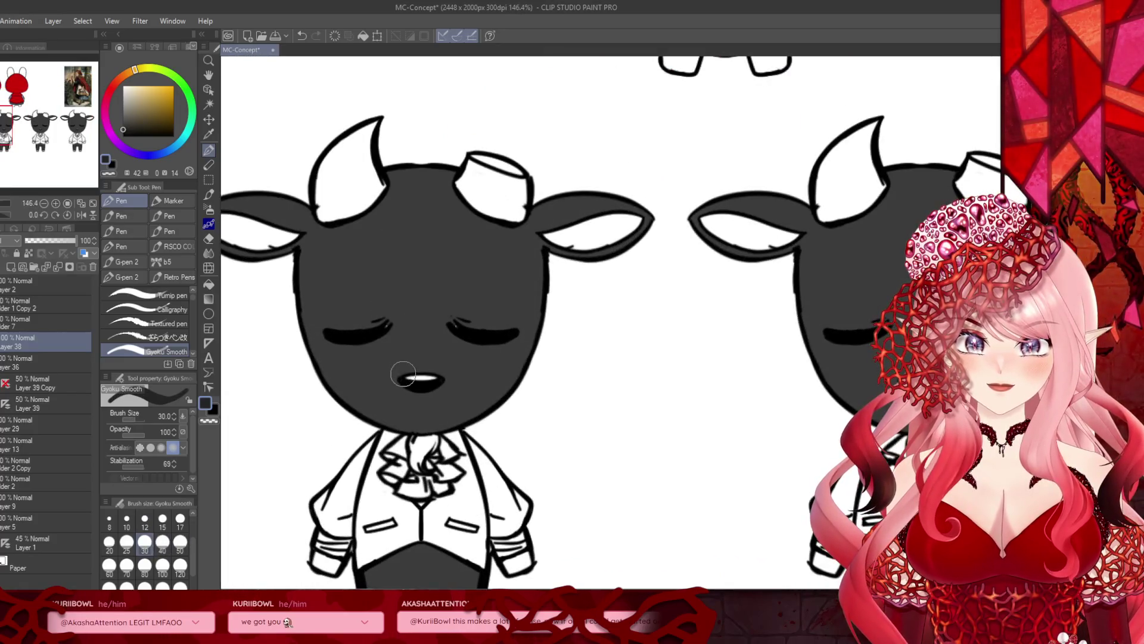
Step: Paint darker grey shading strokes up the goat's face, nose and toward the left ear
drag(406, 381, 384, 316)
mouse_move(438, 366)
mouse_down()
mouse_move(450, 328)
mouse_move(432, 313)
mouse_move(395, 318)
mouse_move(412, 363)
mouse_move(432, 357)
mouse_move(417, 322)
mouse_move(413, 334)
mouse_move(447, 316)
mouse_move(444, 330)
mouse_move(416, 302)
mouse_move(396, 317)
mouse_move(447, 303)
mouse_move(401, 312)
mouse_move(417, 319)
mouse_up()
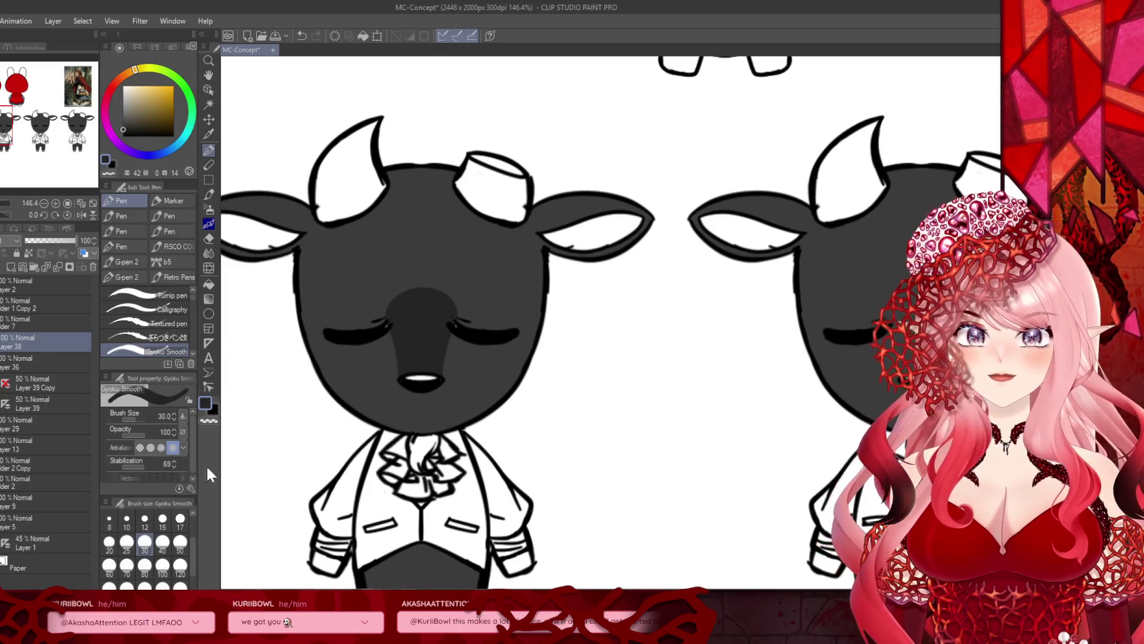
scroll(408, 460, down, 2)
scroll(388, 326, up, 1)
mouse_move(411, 336)
mouse_down()
mouse_move(343, 277)
mouse_move(266, 273)
mouse_move(259, 231)
mouse_move(383, 289)
mouse_move(383, 303)
mouse_move(238, 240)
mouse_move(347, 272)
mouse_up()
scroll(275, 293, down, 3)
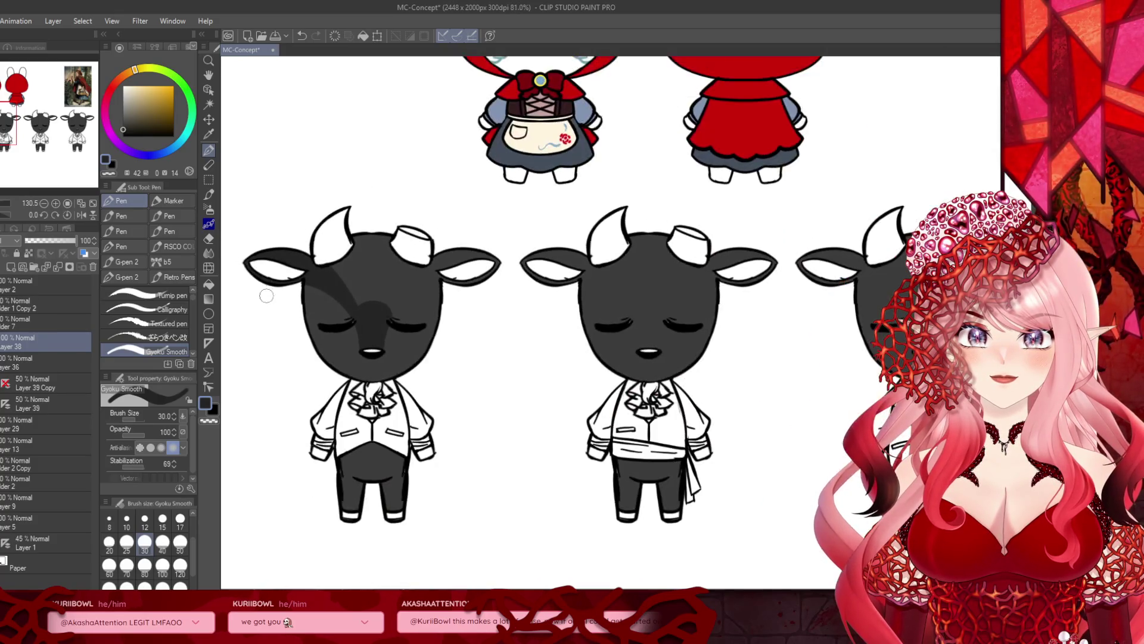
scroll(268, 301, up, 2)
Step: Undo the stray face stroke and shade darker grey around the goat's chin
key(ctrl+z)
scroll(331, 146, up, 2)
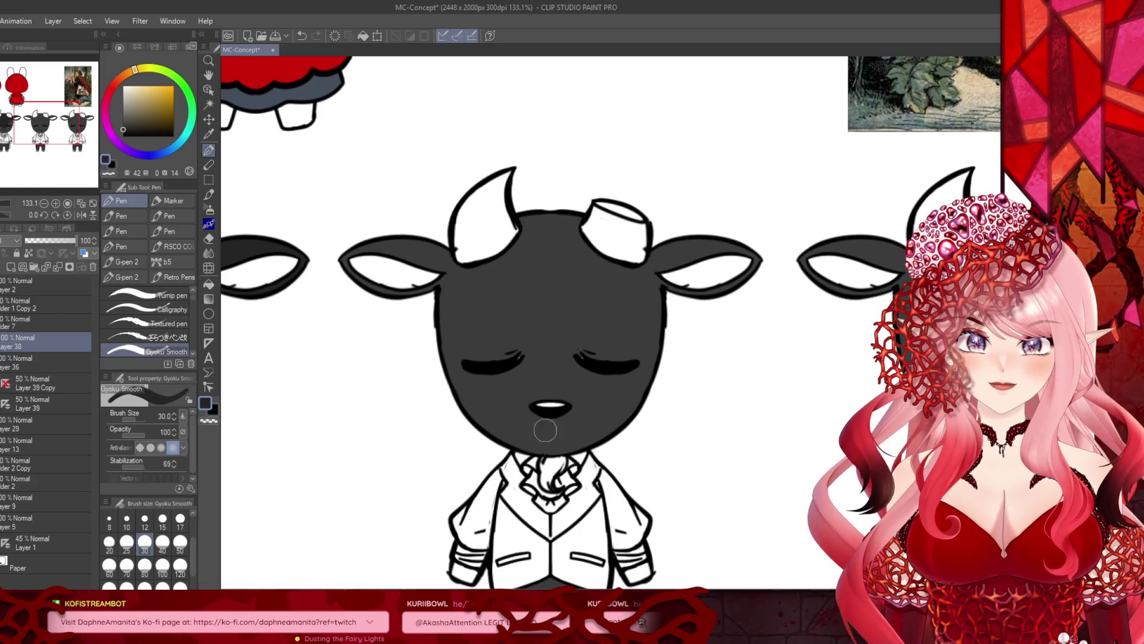
mouse_move(521, 411)
mouse_down()
mouse_move(506, 438)
mouse_move(587, 444)
mouse_move(558, 410)
mouse_move(578, 432)
mouse_move(525, 429)
mouse_move(567, 414)
mouse_up()
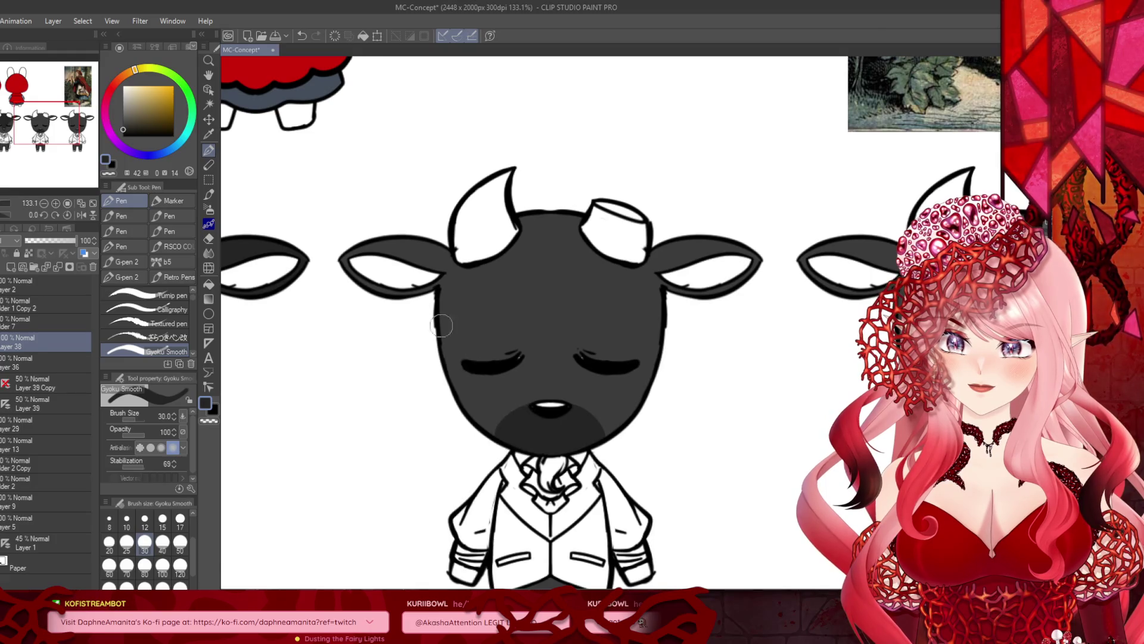
scroll(443, 329, down, 4)
scroll(485, 263, up, 2)
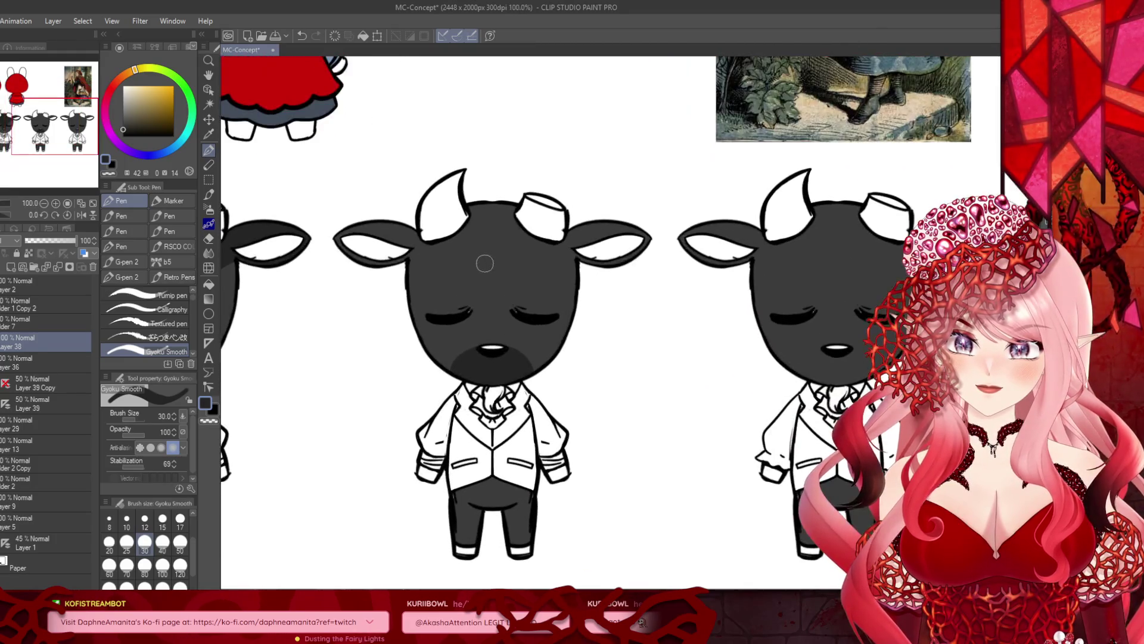
Step: On Layer 36, sample the dark grey from the goat's face, then return to the fill tool
click(37, 359)
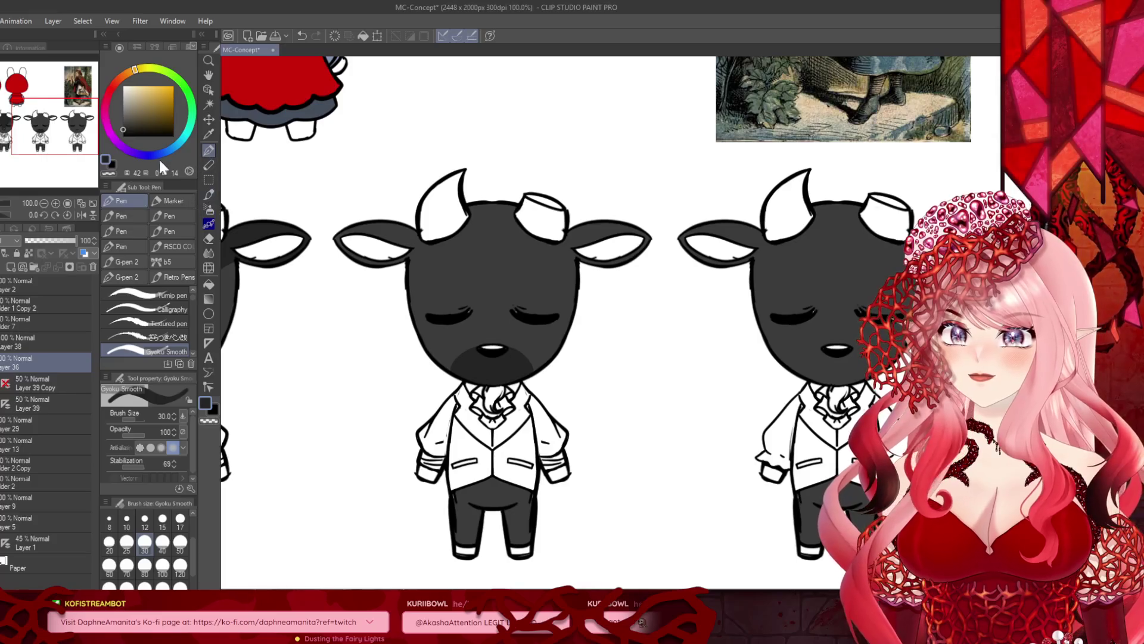
click(208, 135)
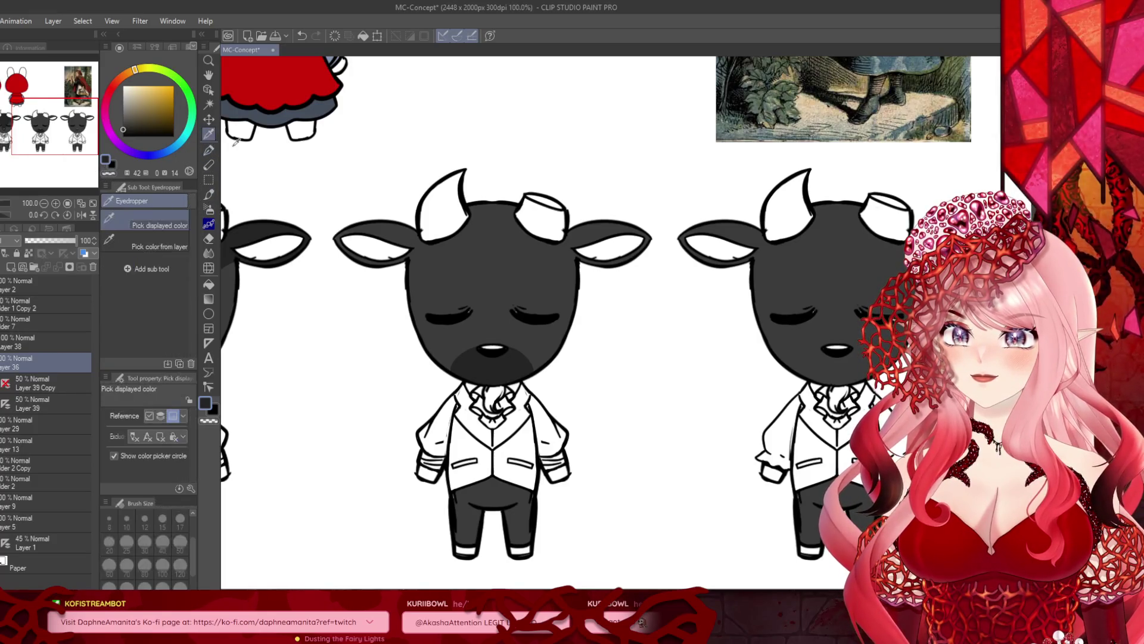
click(480, 280)
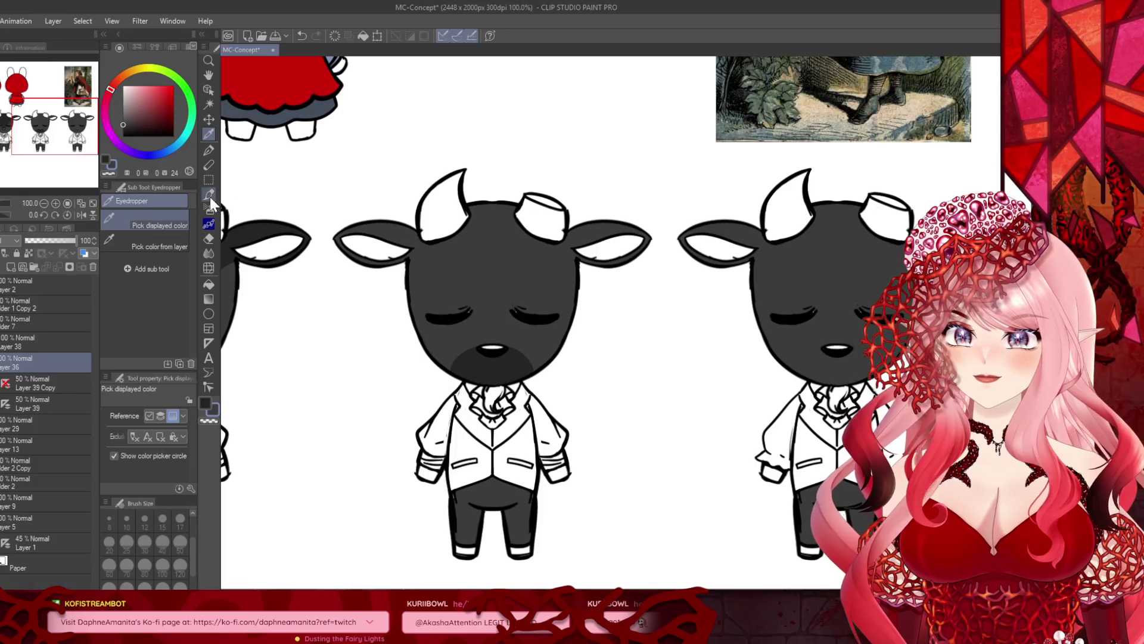
scroll(492, 410, up, 3)
click(209, 284)
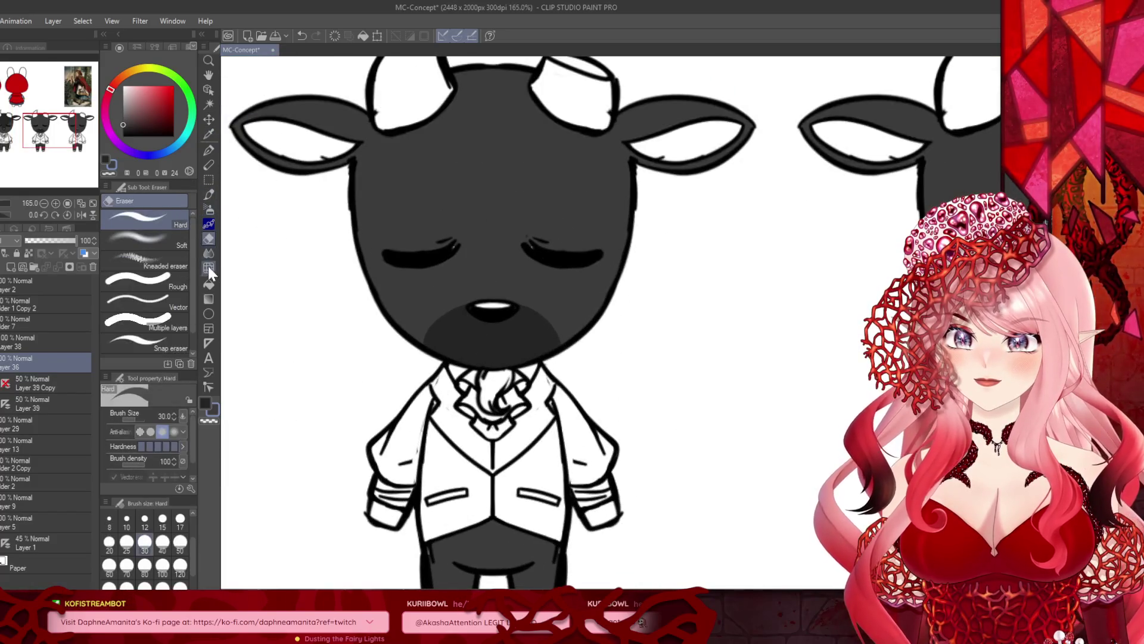
scroll(486, 383, down, 4)
scroll(337, 390, up, 2)
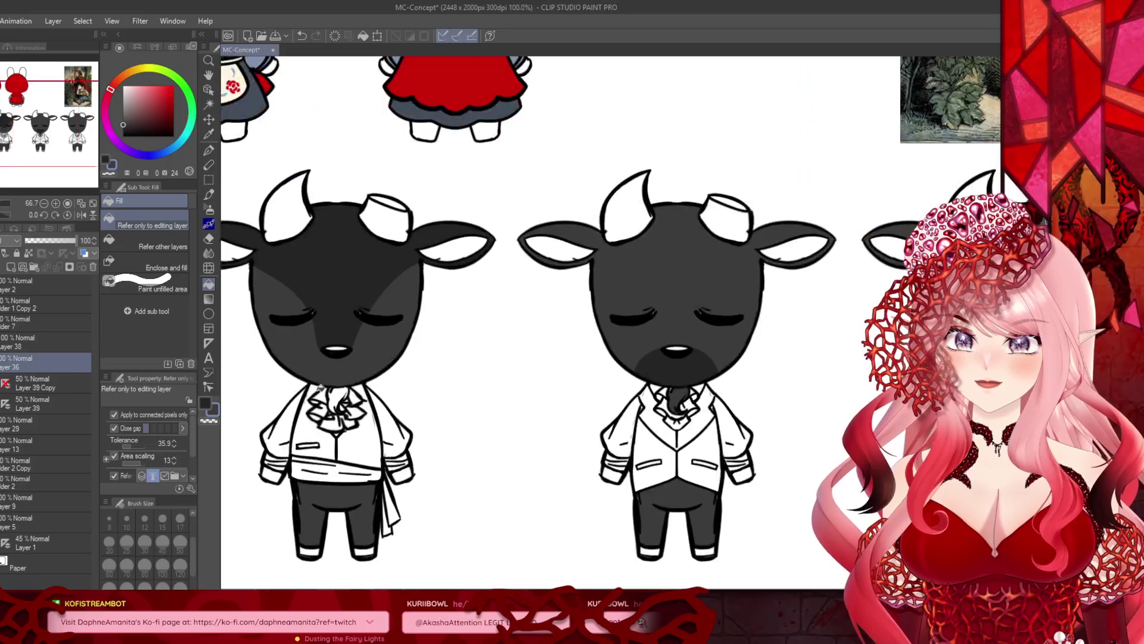
scroll(336, 389, down, 4)
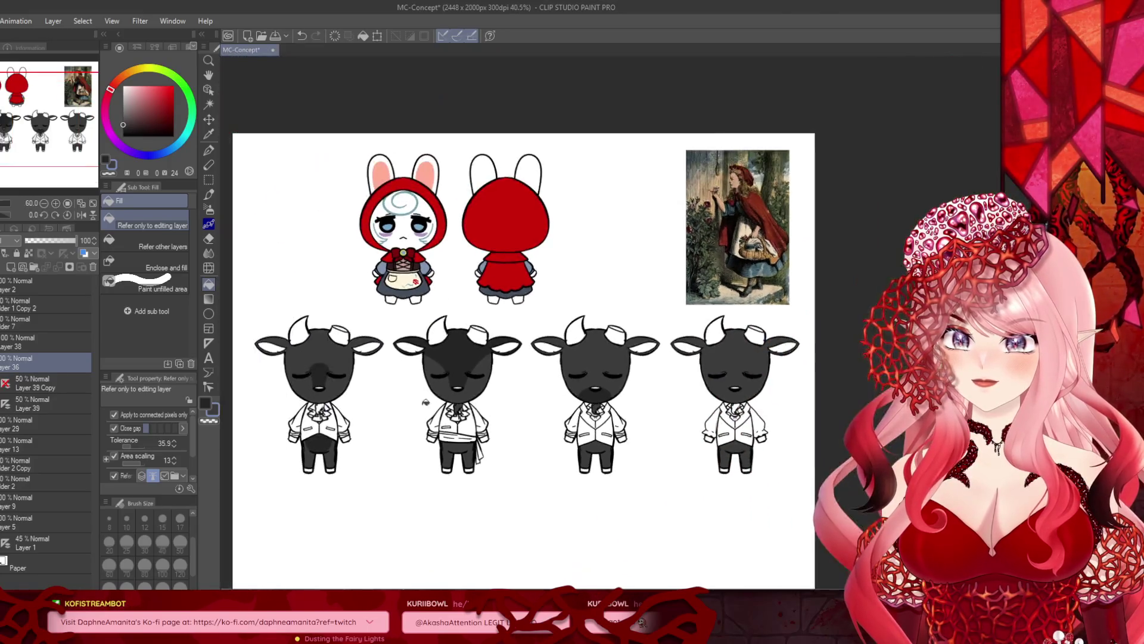
scroll(341, 404, up, 2)
scroll(340, 403, up, 1)
scroll(418, 400, down, 3)
scroll(642, 403, up, 2)
scroll(642, 401, up, 2)
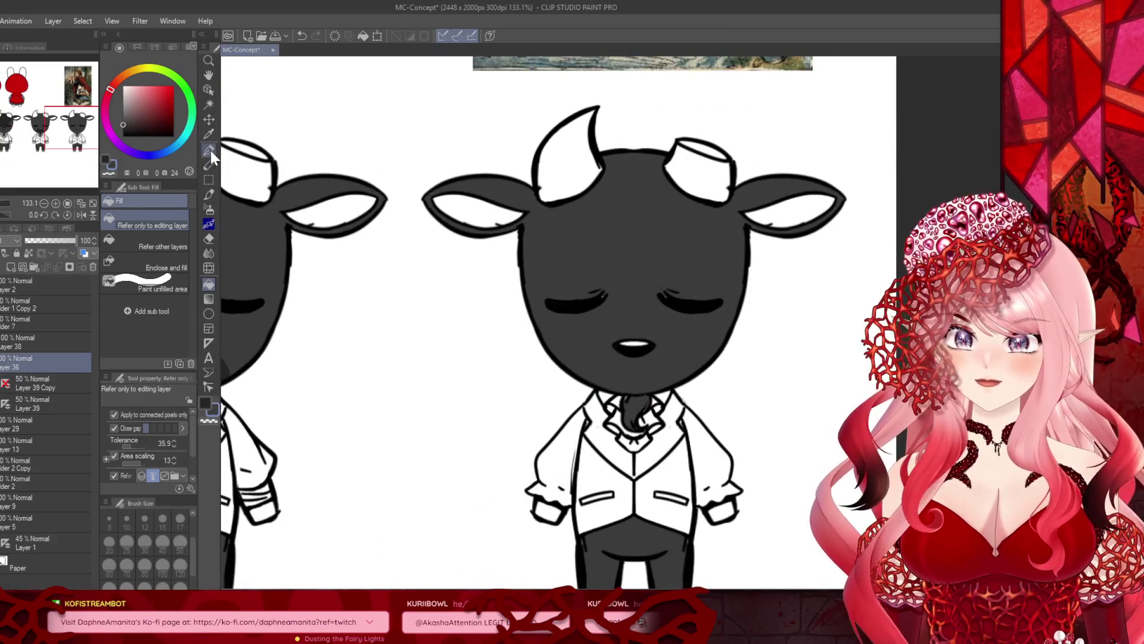
Step: Switch to the pen, make Layer 38 active and pick a very dark grey
click(209, 151)
scroll(629, 393, up, 1)
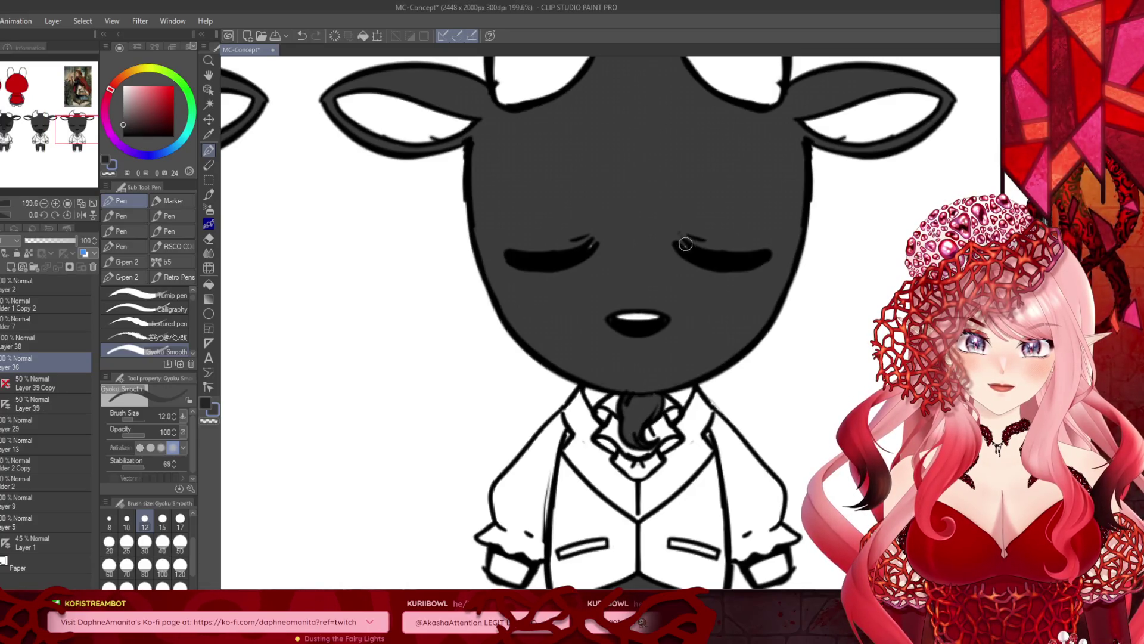
scroll(620, 248, down, 3)
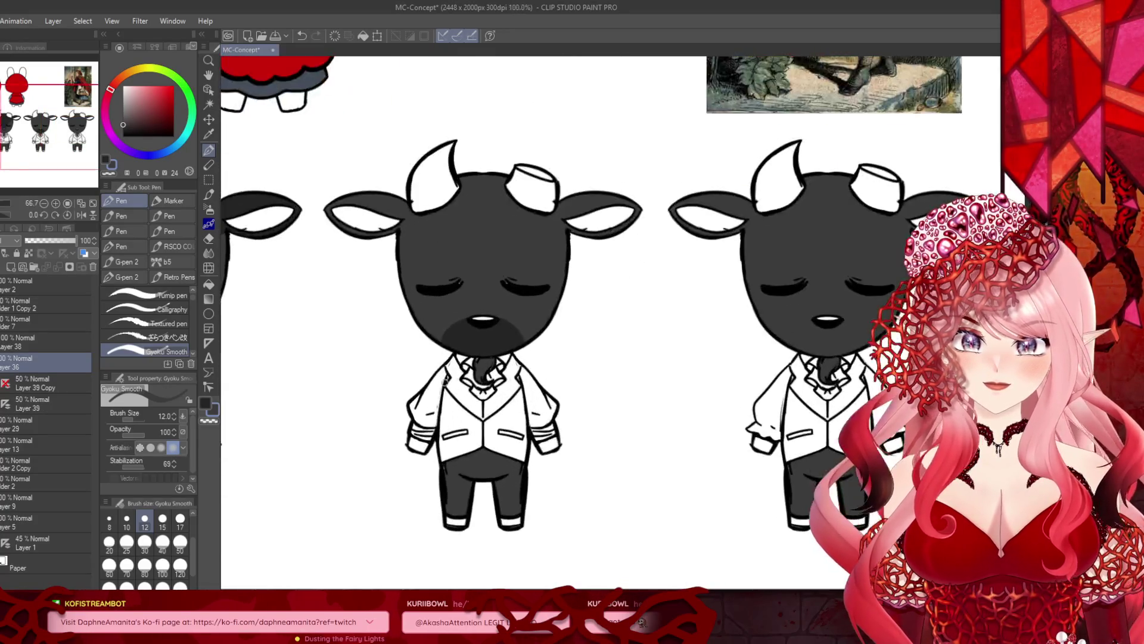
scroll(475, 362, up, 3)
scroll(496, 396, down, 3)
scroll(387, 421, up, 3)
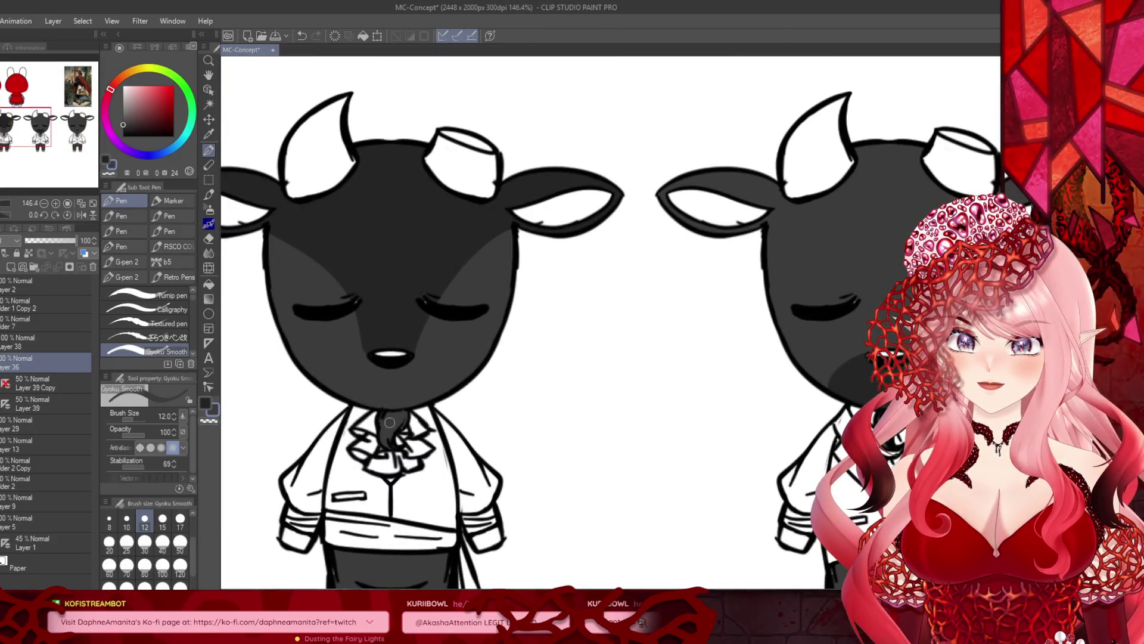
scroll(408, 413, down, 3)
scroll(289, 389, up, 2)
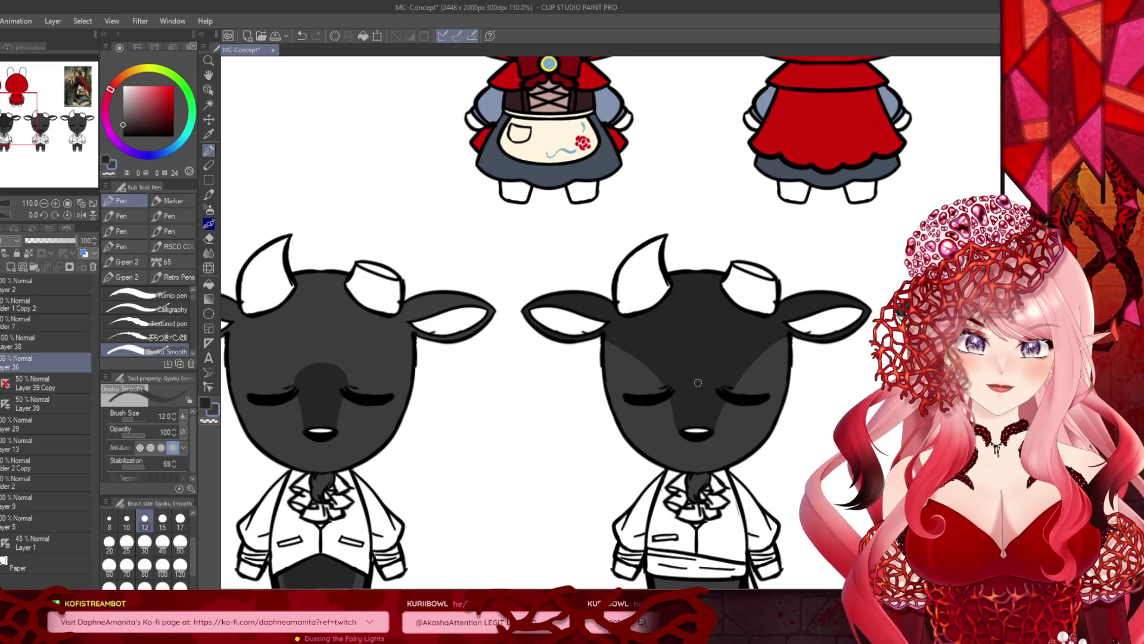
scroll(705, 381, down, 3)
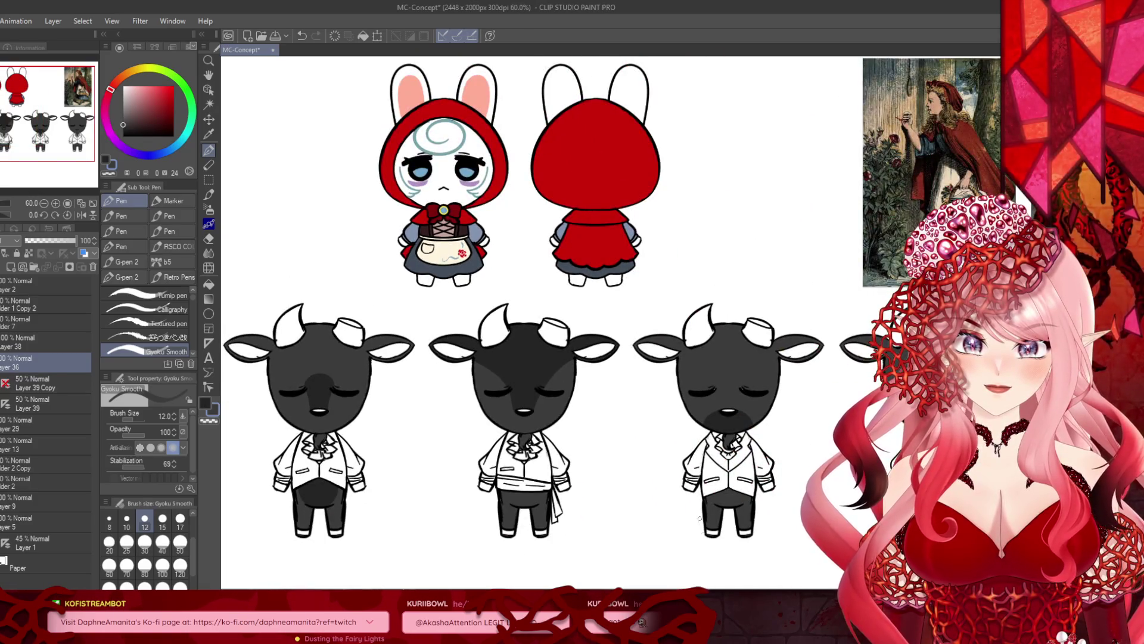
scroll(596, 358, down, 1)
scroll(515, 493, up, 1)
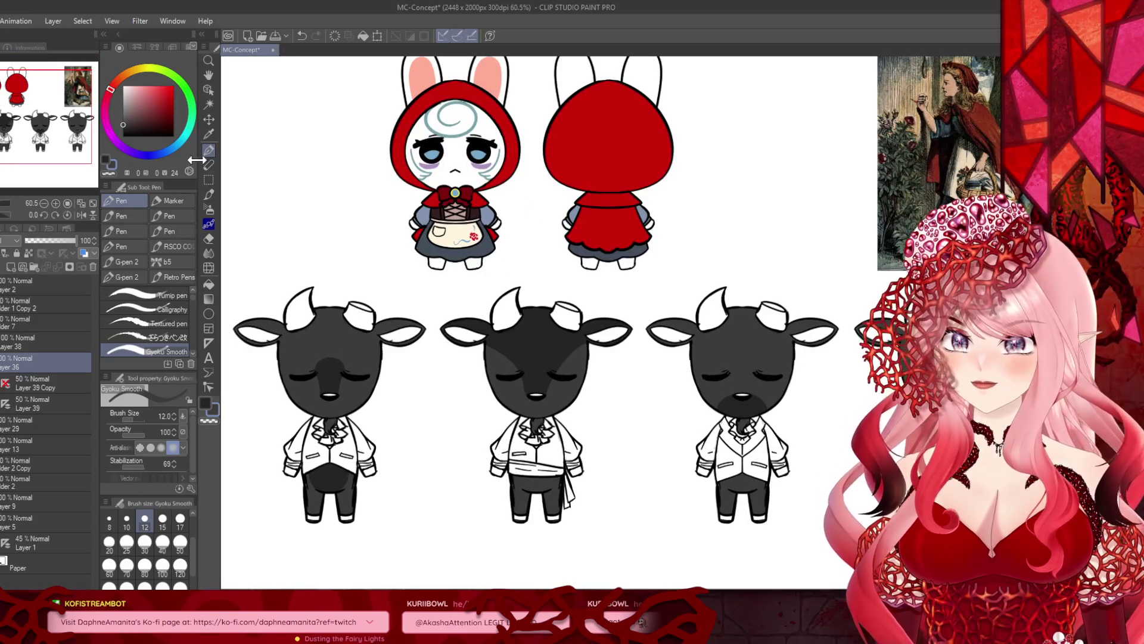
click(27, 344)
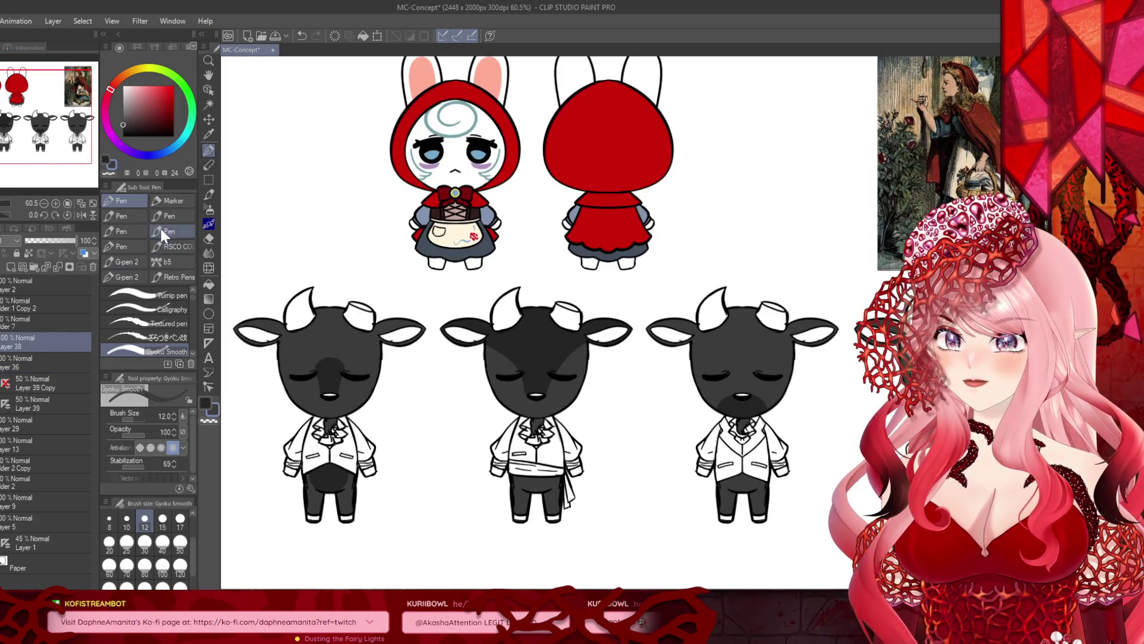
click(105, 160)
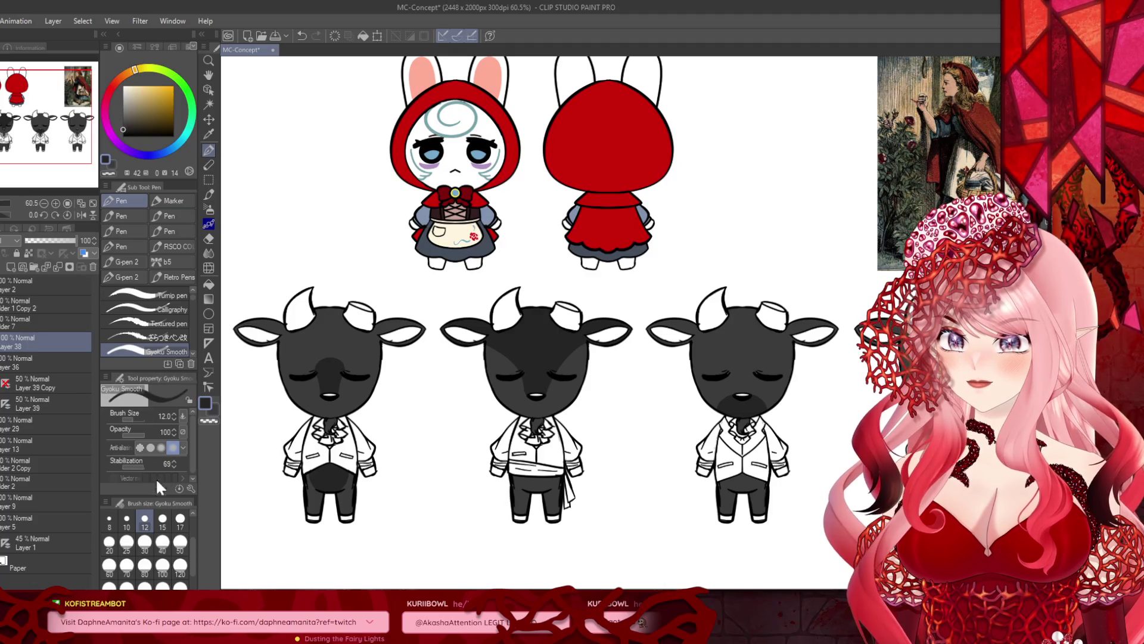
Step: Set the brush to size 25 and paint a dark tie on the rightmost goat's collar
click(127, 551)
scroll(298, 444, up, 5)
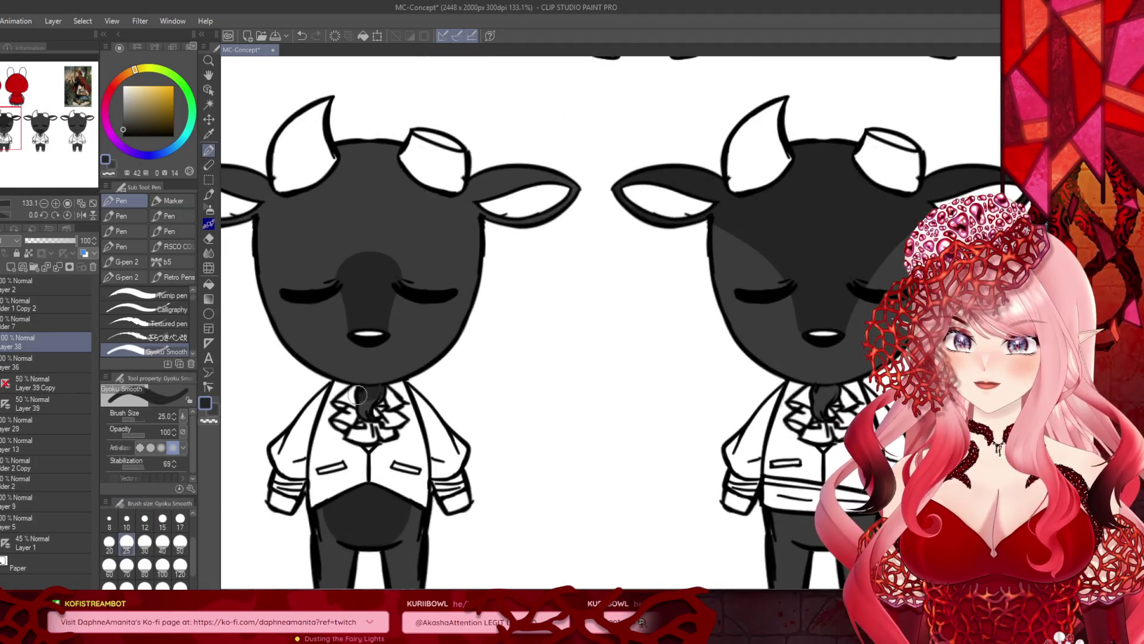
scroll(310, 357, down, 5)
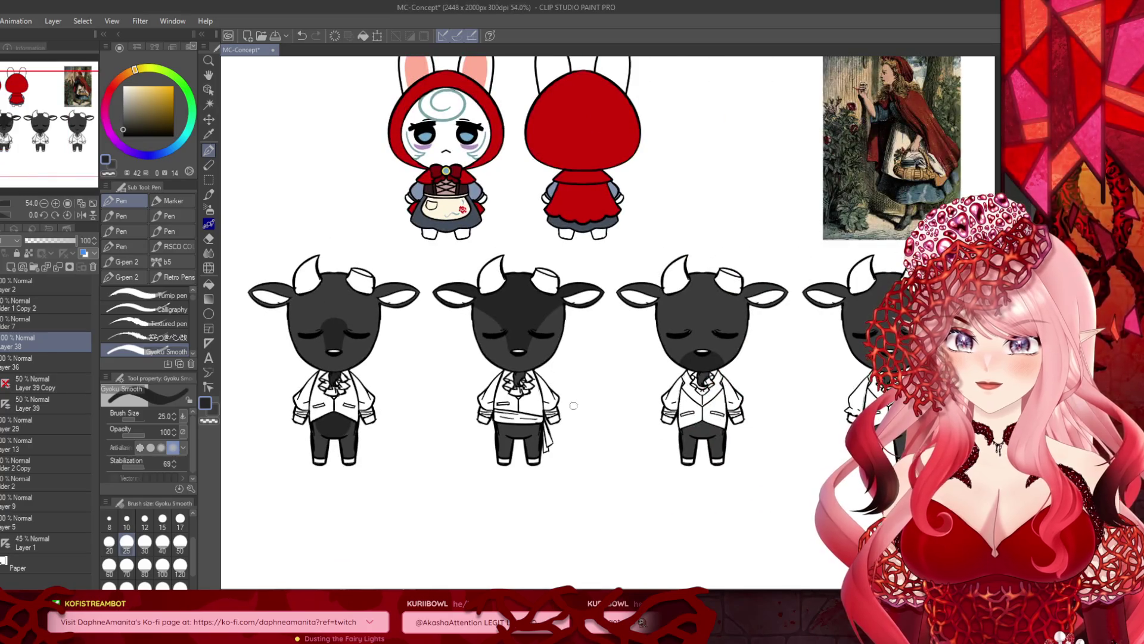
scroll(590, 413, down, 1)
scroll(627, 340, up, 5)
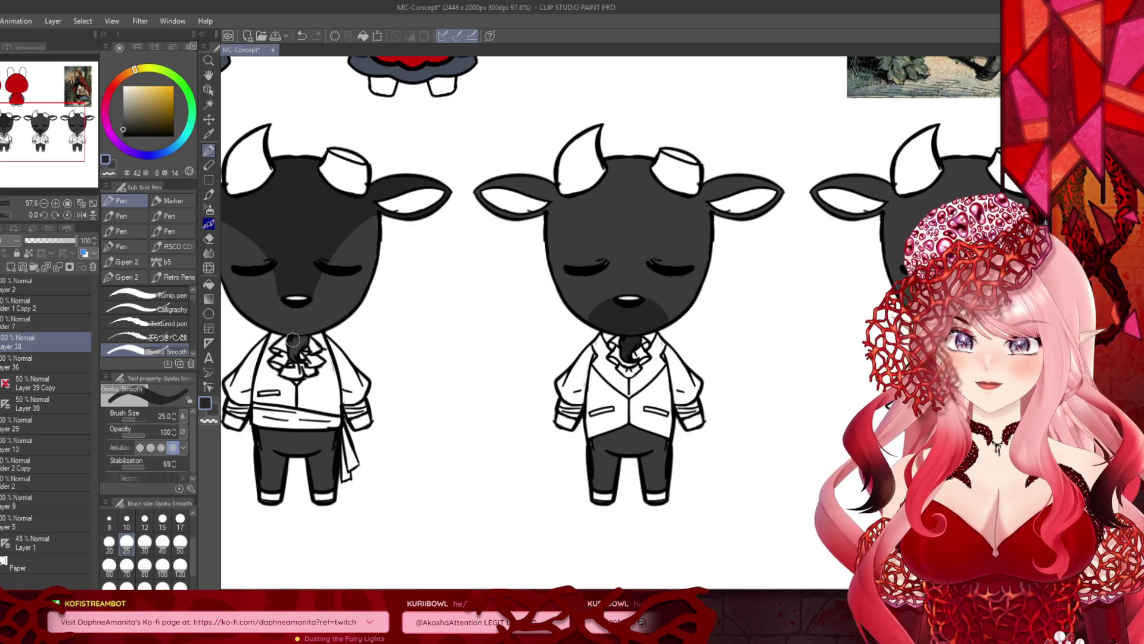
scroll(292, 339, down, 5)
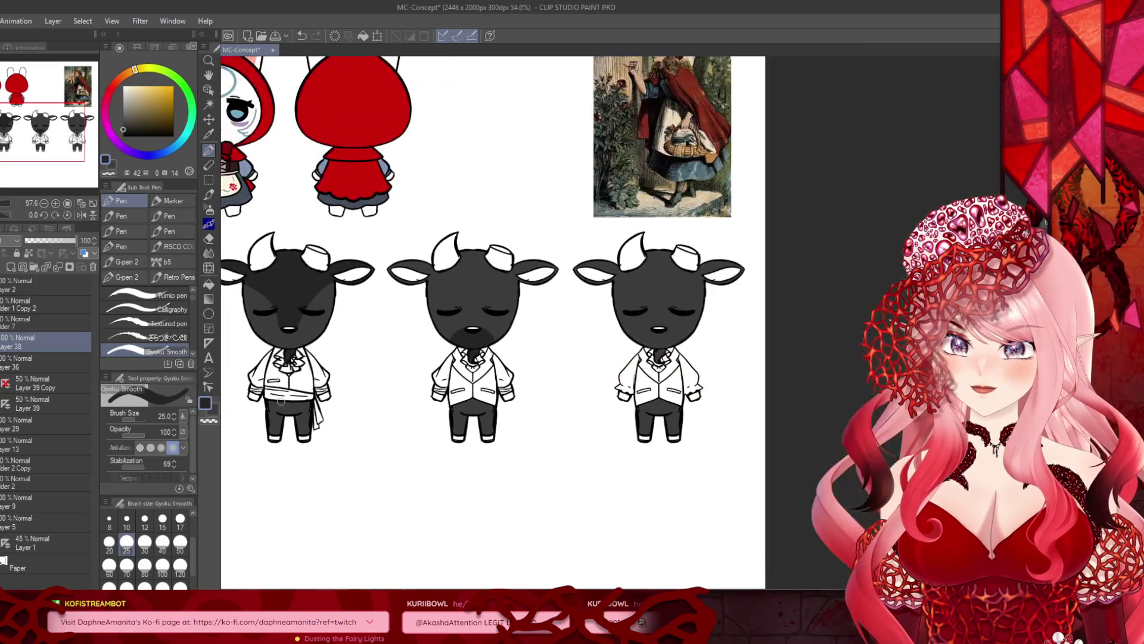
scroll(651, 354, up, 5)
drag(635, 362, 641, 355)
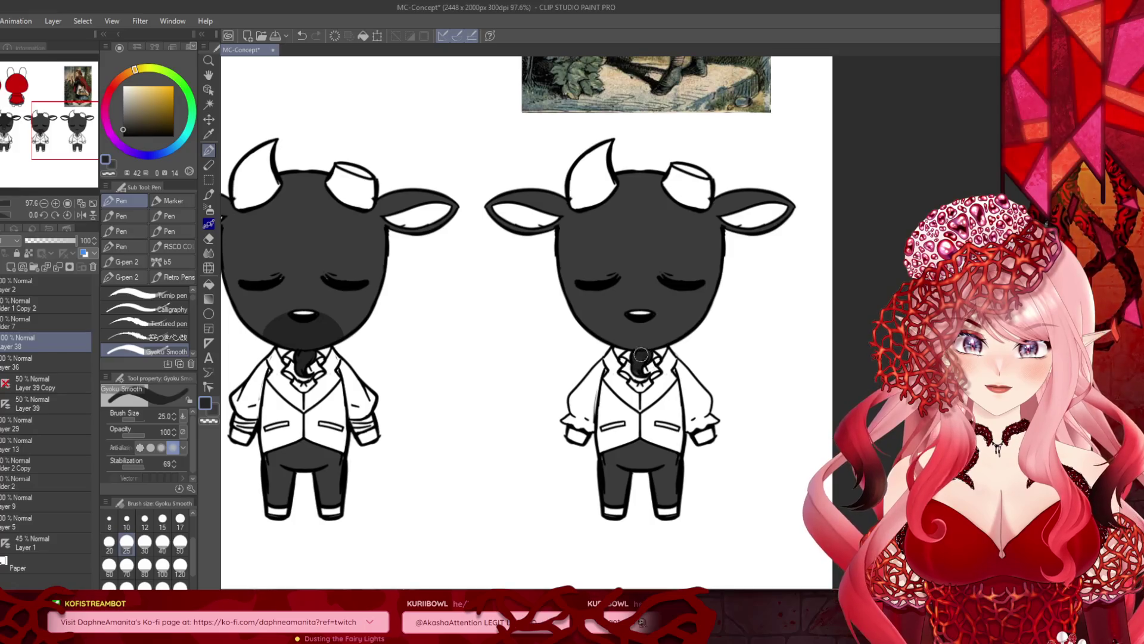
scroll(644, 369, down, 3)
drag(396, 199, 595, 156)
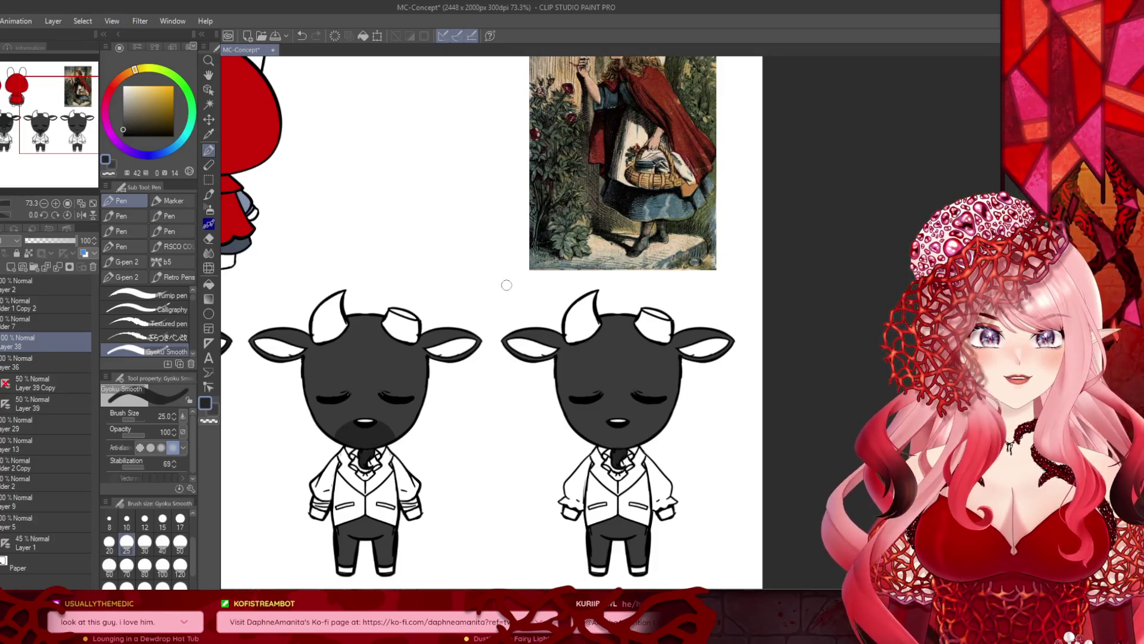
scroll(507, 287, down, 4)
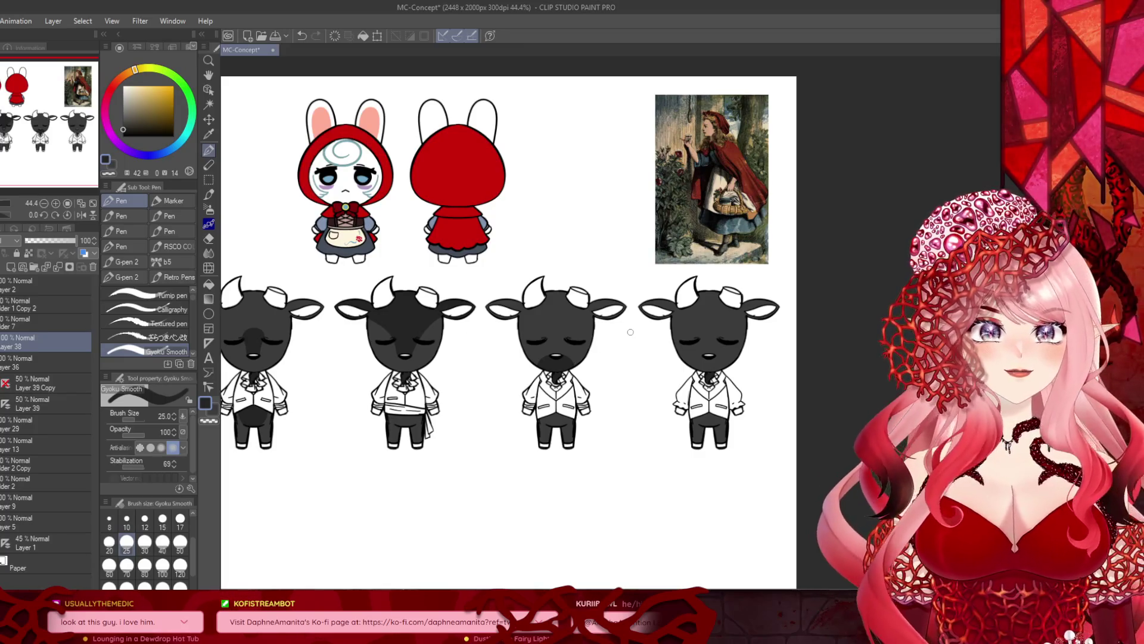
scroll(532, 319, up, 6)
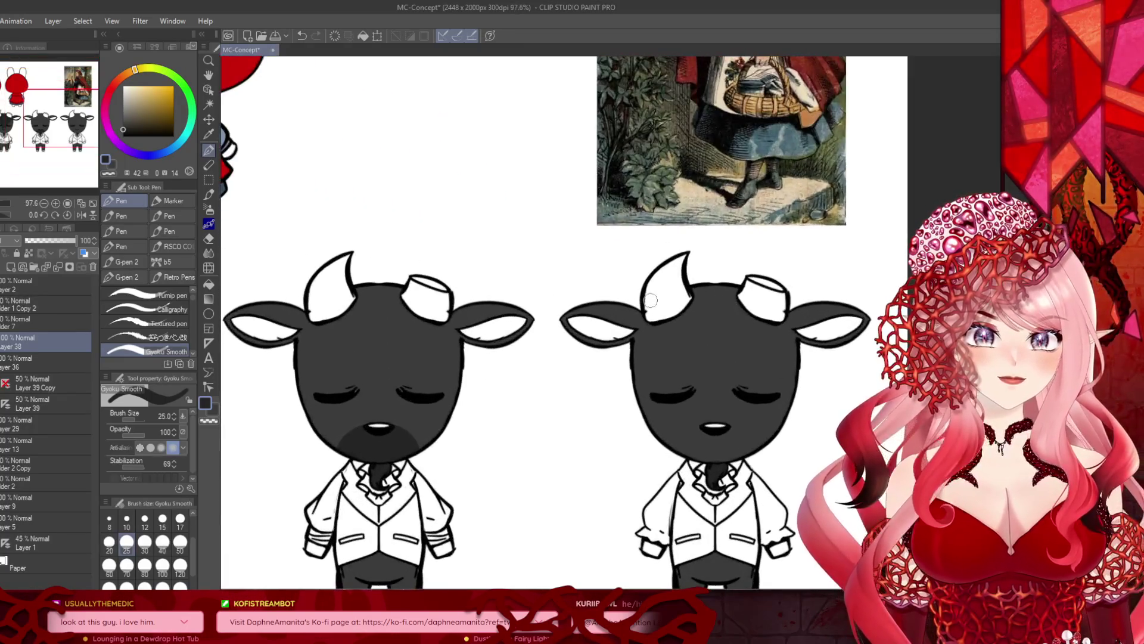
Step: Try a curve across the head filled darker above it, then undo both
mouse_move(646, 307)
mouse_down()
mouse_move(676, 348)
mouse_move(739, 360)
mouse_move(785, 298)
mouse_up()
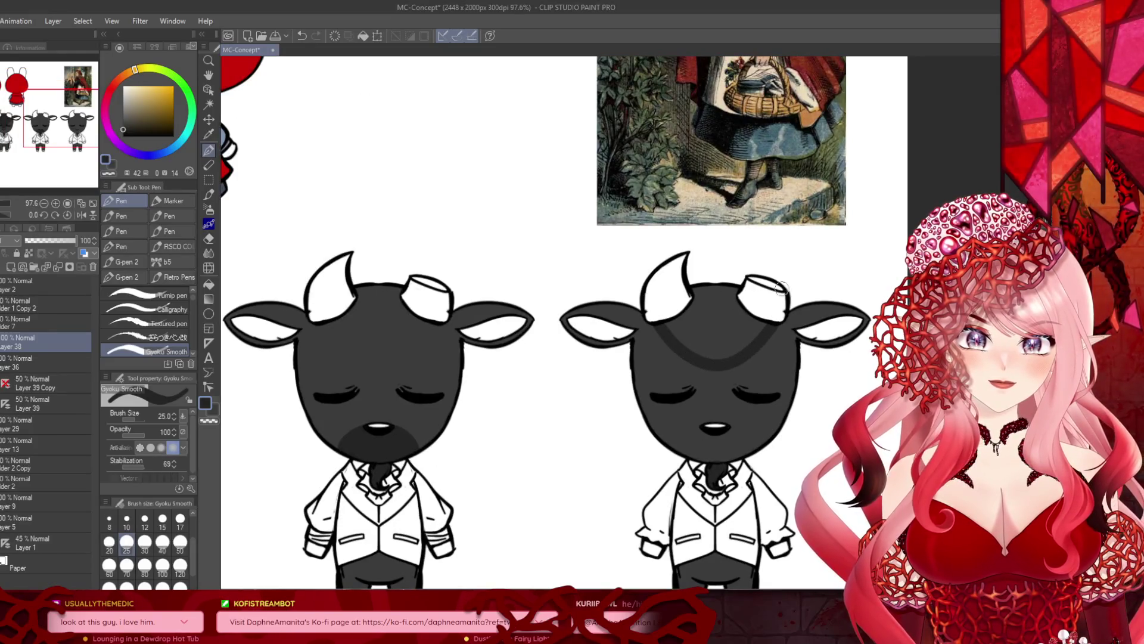
scroll(534, 279, down, 1)
scroll(759, 248, up, 2)
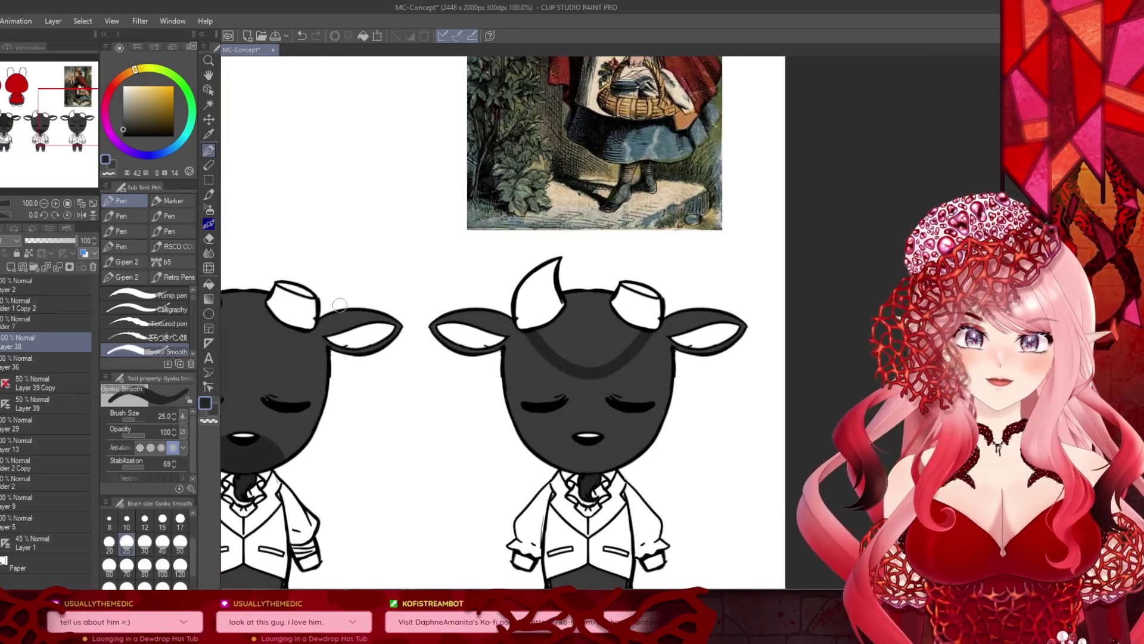
click(208, 284)
click(572, 304)
scroll(459, 349, down, 2)
scroll(461, 301, up, 1)
click(302, 36)
click(302, 35)
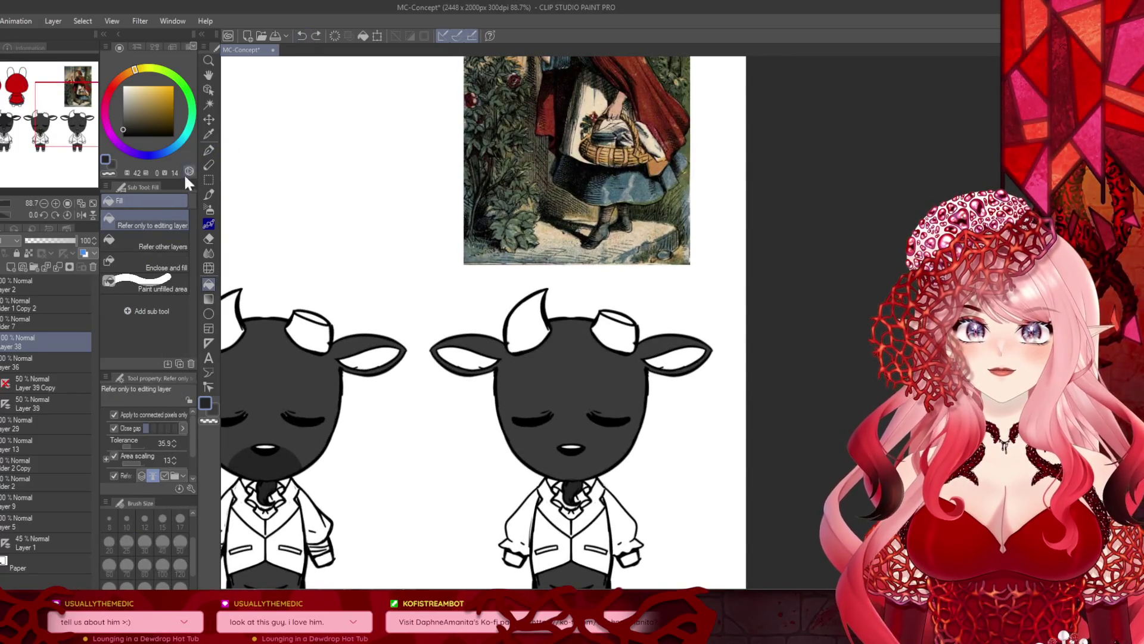
Step: Draw a V marking between the horns, sample black from the horn outline, and switch to transparent colour
key(p)
drag(546, 326, 571, 391)
mouse_move(594, 315)
mouse_down()
mouse_move(571, 388)
mouse_move(563, 325)
mouse_move(572, 358)
mouse_move(566, 346)
mouse_up()
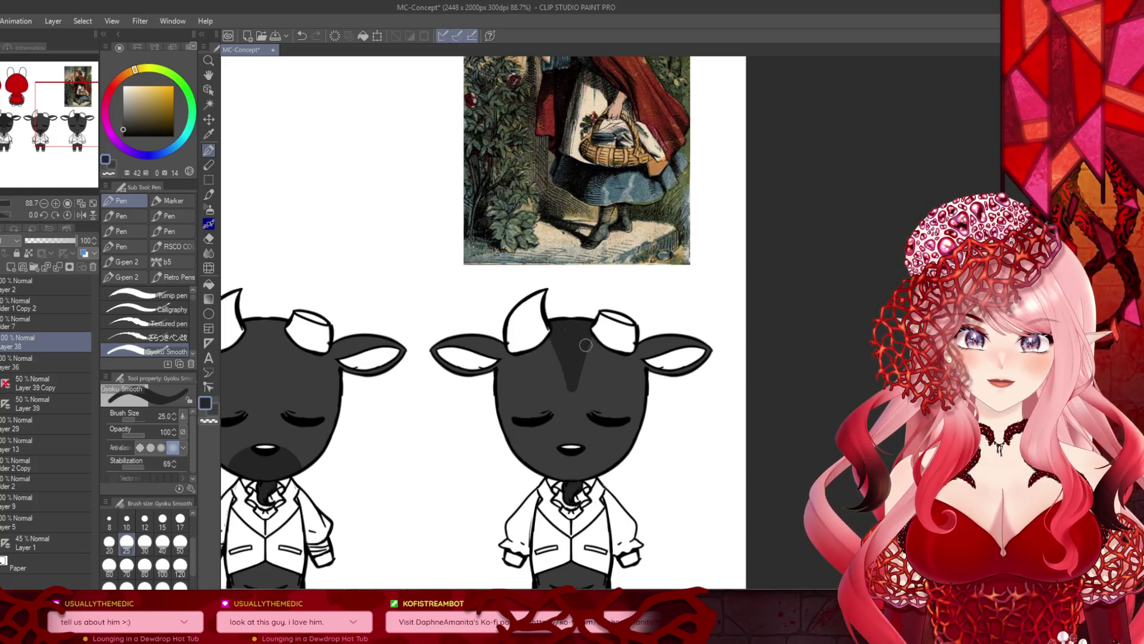
alt+click(541, 311)
scroll(539, 310, up, 2)
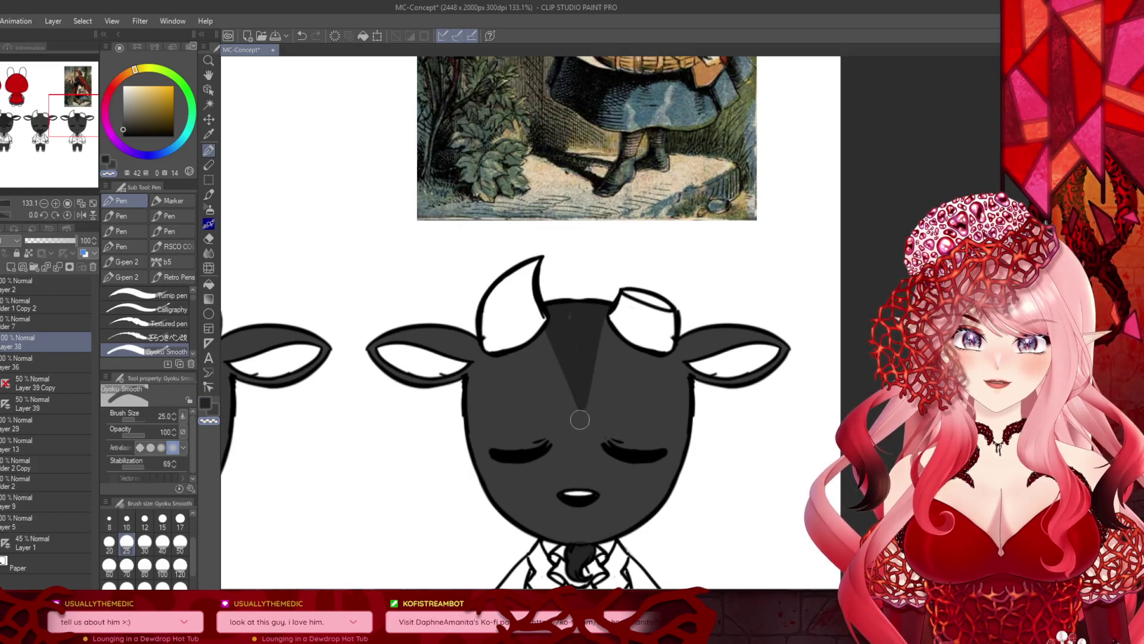
key(c)
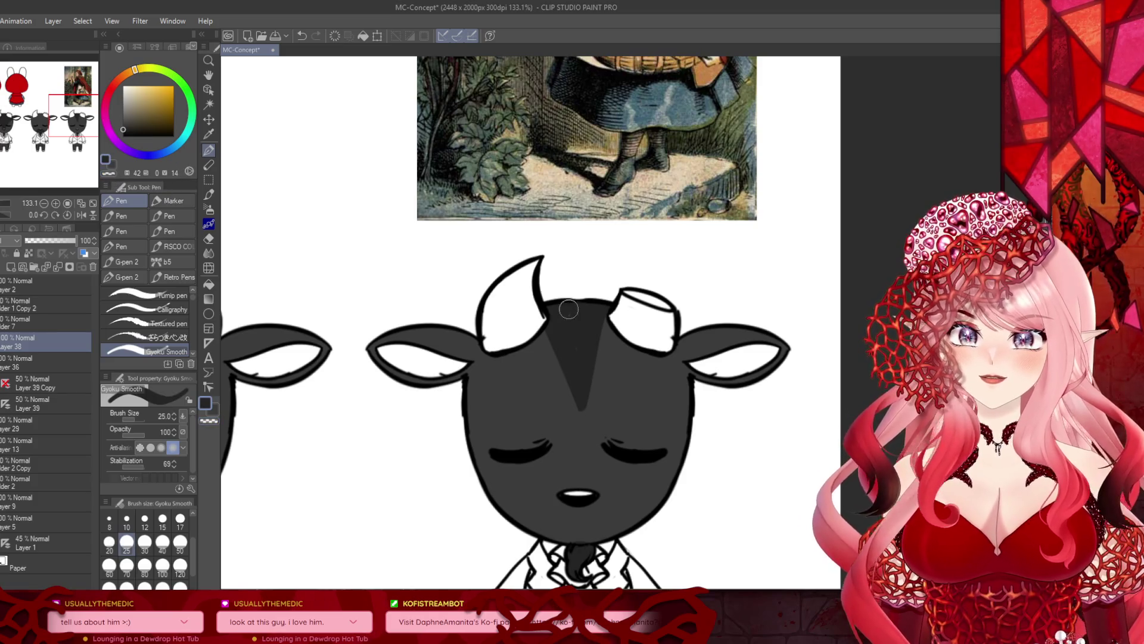
scroll(581, 310, down, 6)
scroll(417, 191, up, 2)
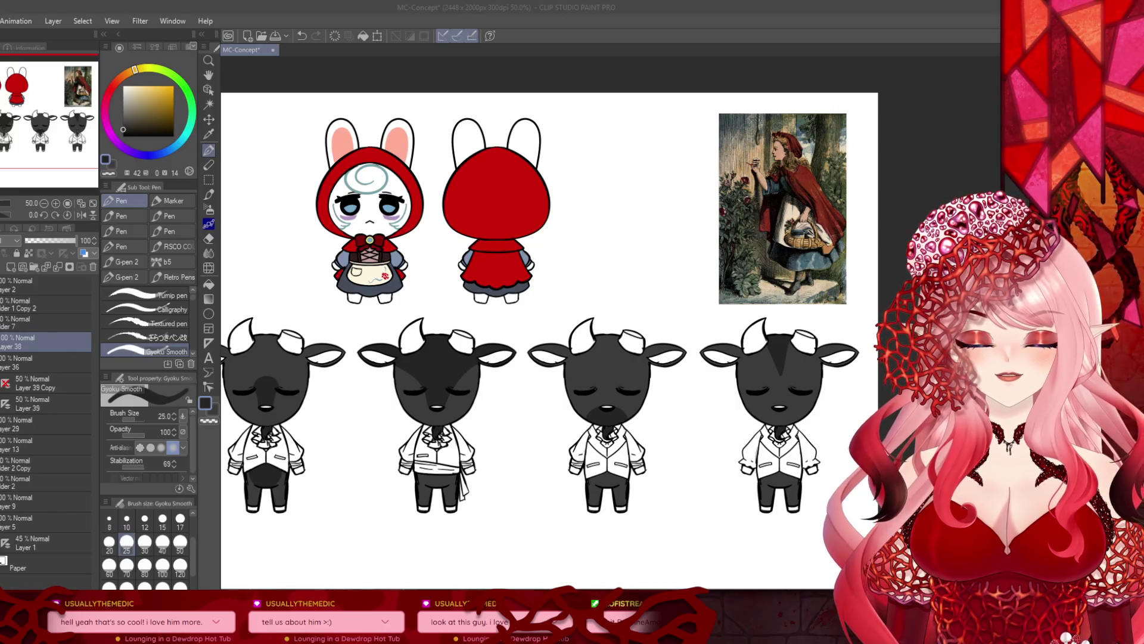
Step: Darken the edges of the rightmost goat's left and right ears
scroll(519, 267, down, 2)
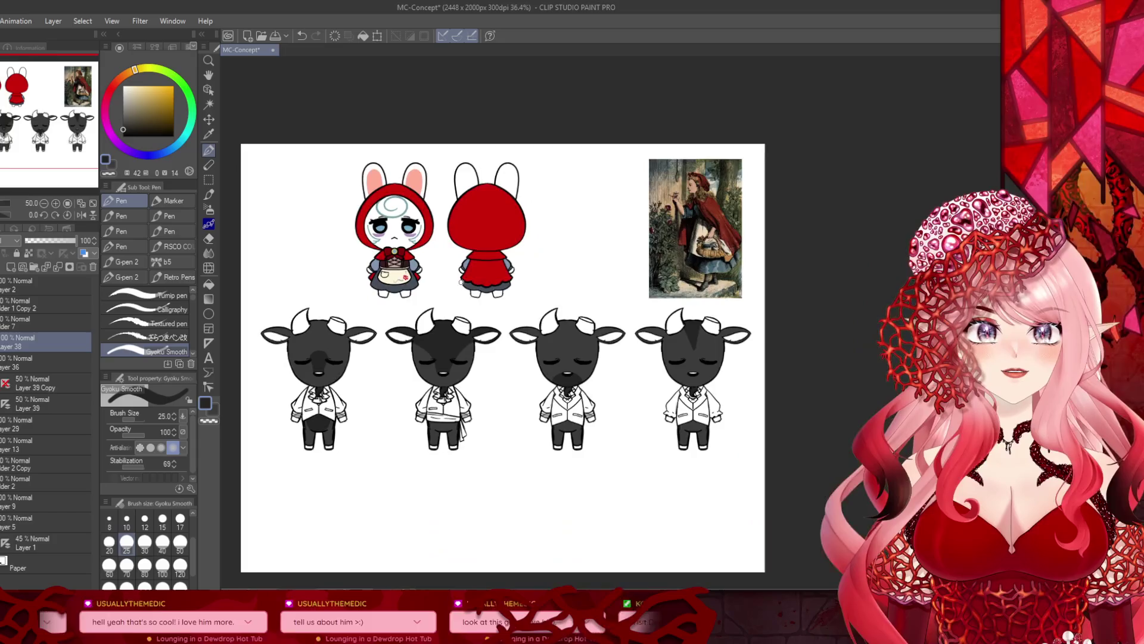
scroll(519, 267, up, 1)
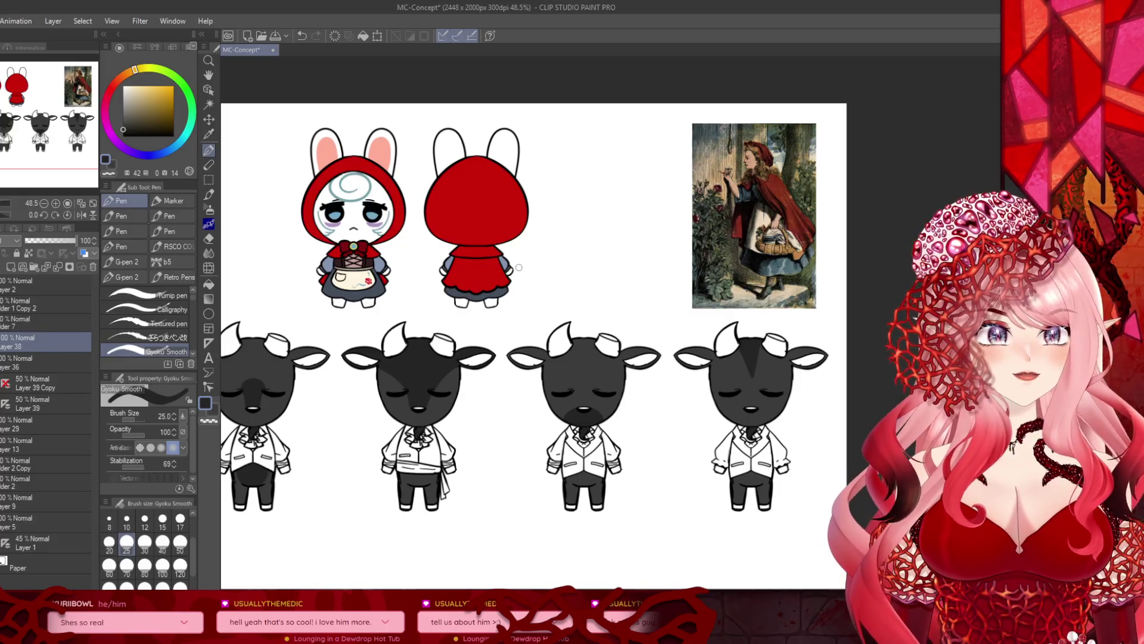
scroll(555, 431, down, 1)
scroll(721, 375, up, 2)
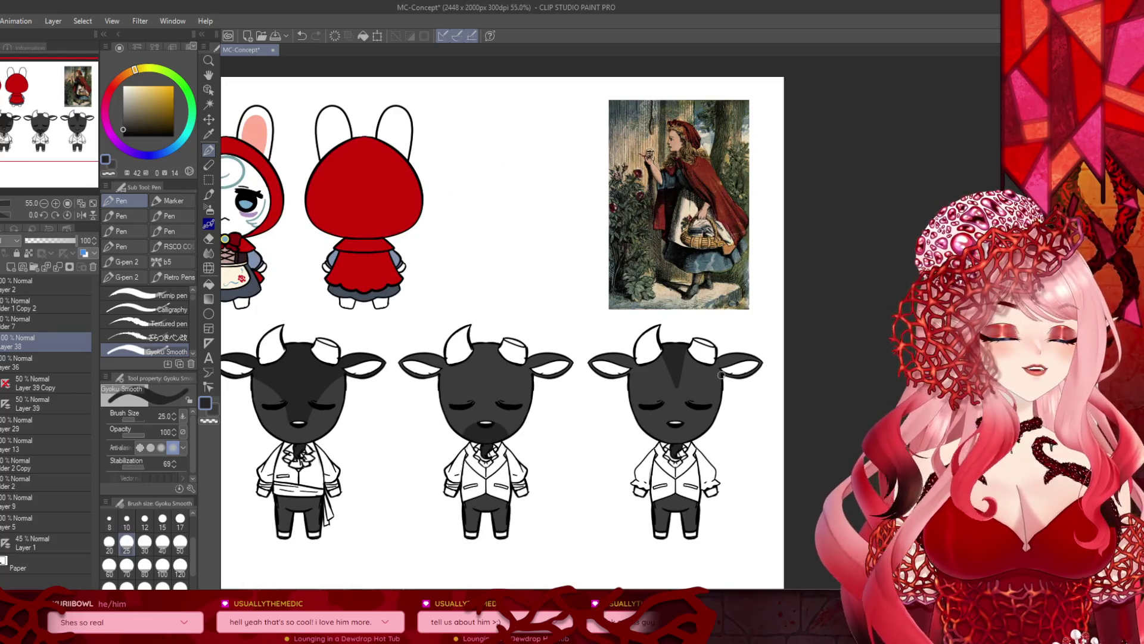
scroll(381, 387, down, 1)
scroll(703, 332, up, 4)
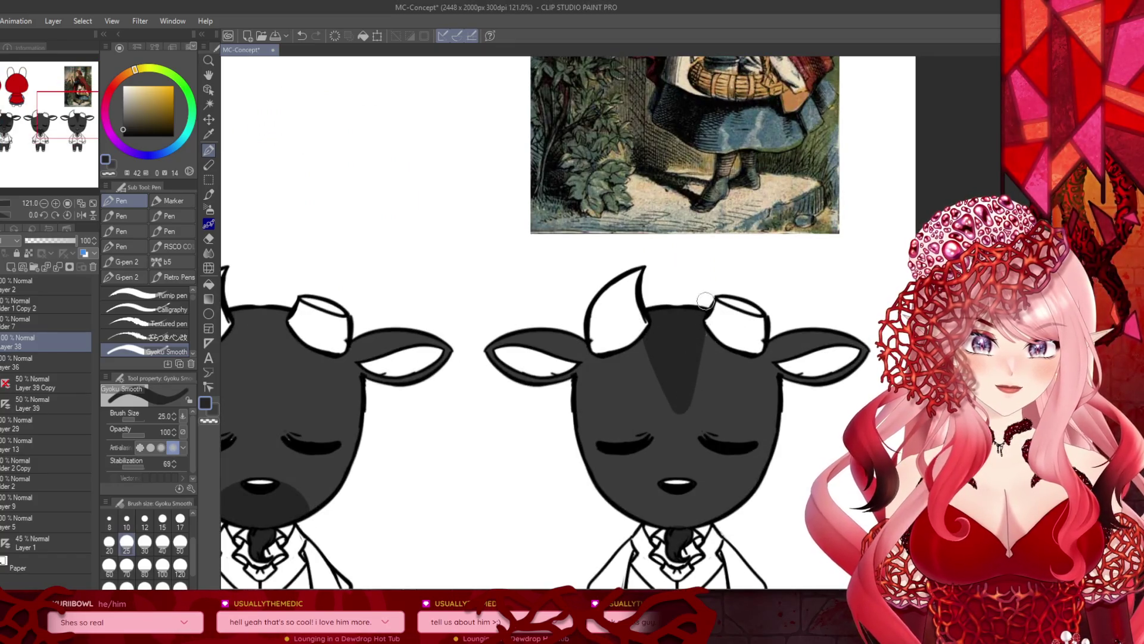
scroll(536, 304, down, 2)
scroll(564, 335, up, 1)
mouse_move(564, 335)
mouse_down()
mouse_move(534, 364)
mouse_move(527, 322)
mouse_move(484, 351)
mouse_move(549, 324)
mouse_move(541, 347)
mouse_move(520, 330)
mouse_move(564, 325)
mouse_up()
mouse_move(721, 341)
mouse_down()
mouse_move(718, 361)
mouse_move(790, 343)
mouse_move(712, 331)
mouse_move(763, 327)
mouse_move(739, 331)
mouse_up()
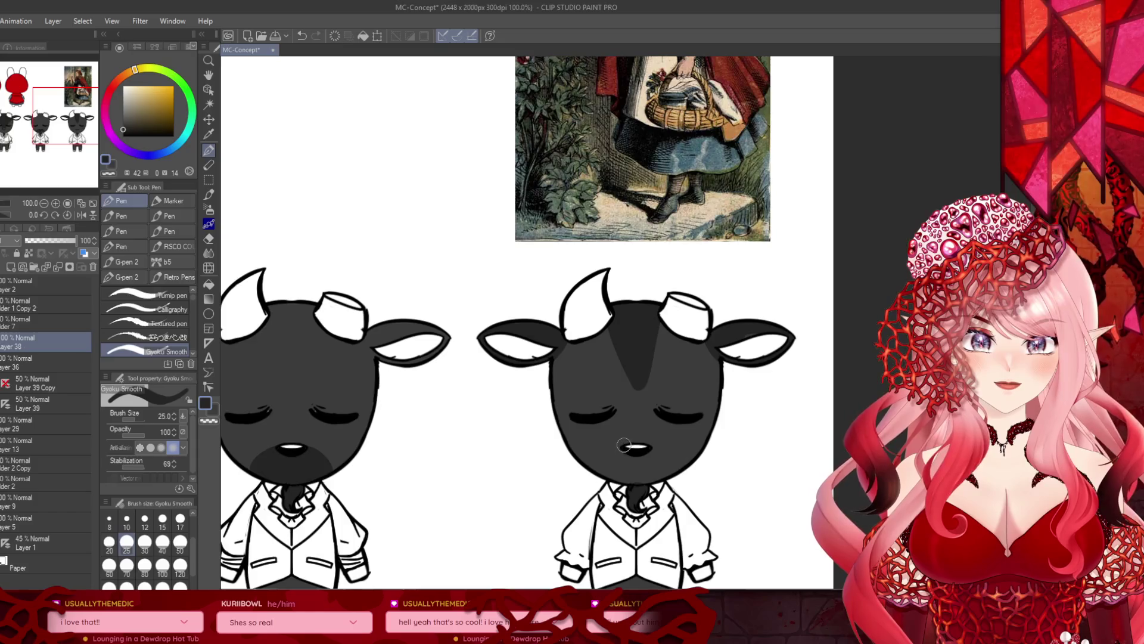
Step: Shade dark grey around the third goat's closed eyes, undoing and repainting the strokes
scroll(624, 446, up, 2)
scroll(632, 417, down, 3)
scroll(645, 377, up, 2)
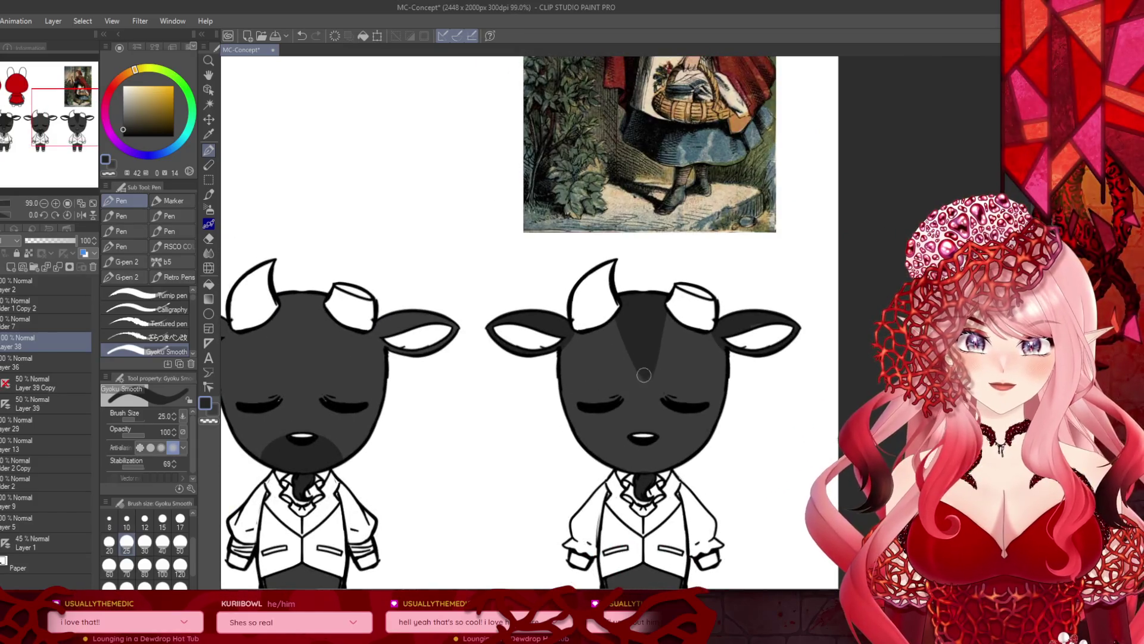
scroll(536, 405, down, 2)
scroll(435, 432, up, 2)
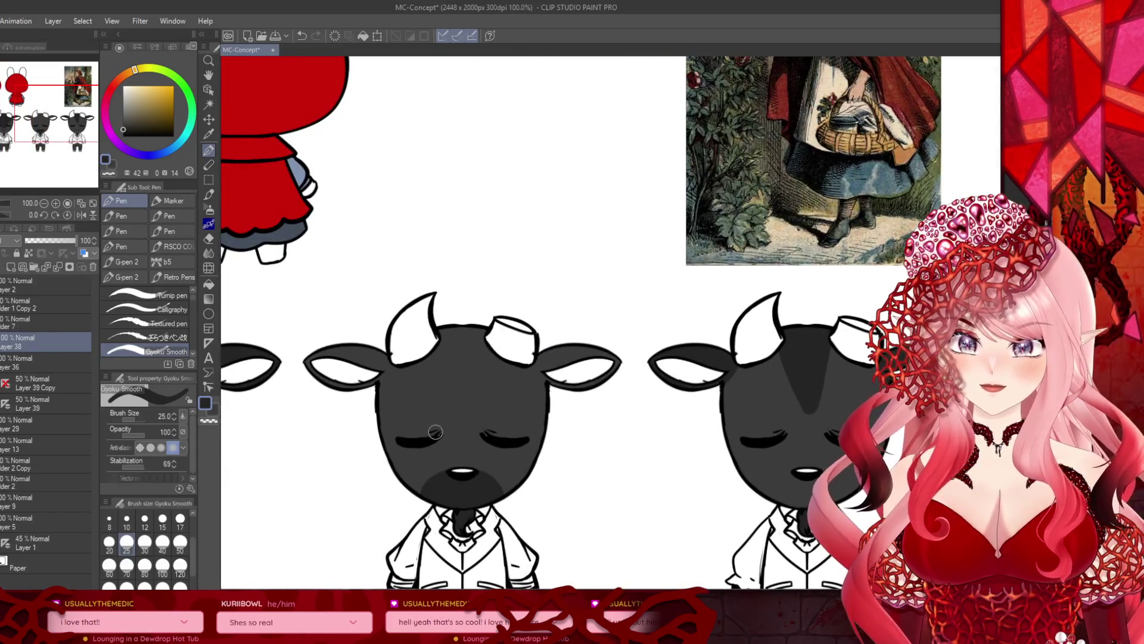
mouse_move(437, 430)
mouse_down()
mouse_move(384, 417)
mouse_move(429, 441)
mouse_move(367, 409)
mouse_up()
mouse_move(494, 425)
mouse_down()
mouse_move(533, 417)
mouse_move(491, 429)
mouse_move(524, 414)
mouse_move(507, 429)
mouse_move(504, 417)
mouse_up()
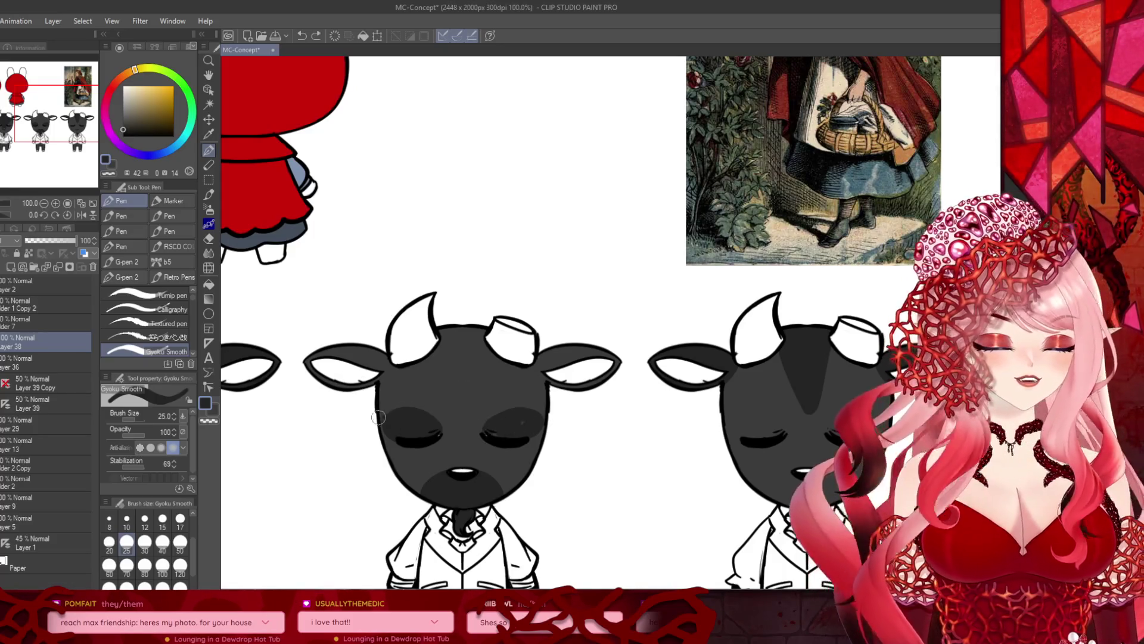
key(ctrl+z)
key(ctrl+z)
key(ctrl+z)
mouse_move(436, 426)
mouse_down()
mouse_move(387, 420)
mouse_move(429, 438)
mouse_move(405, 413)
mouse_up()
mouse_move(484, 430)
mouse_down()
mouse_move(529, 418)
mouse_move(502, 438)
mouse_move(516, 430)
mouse_up()
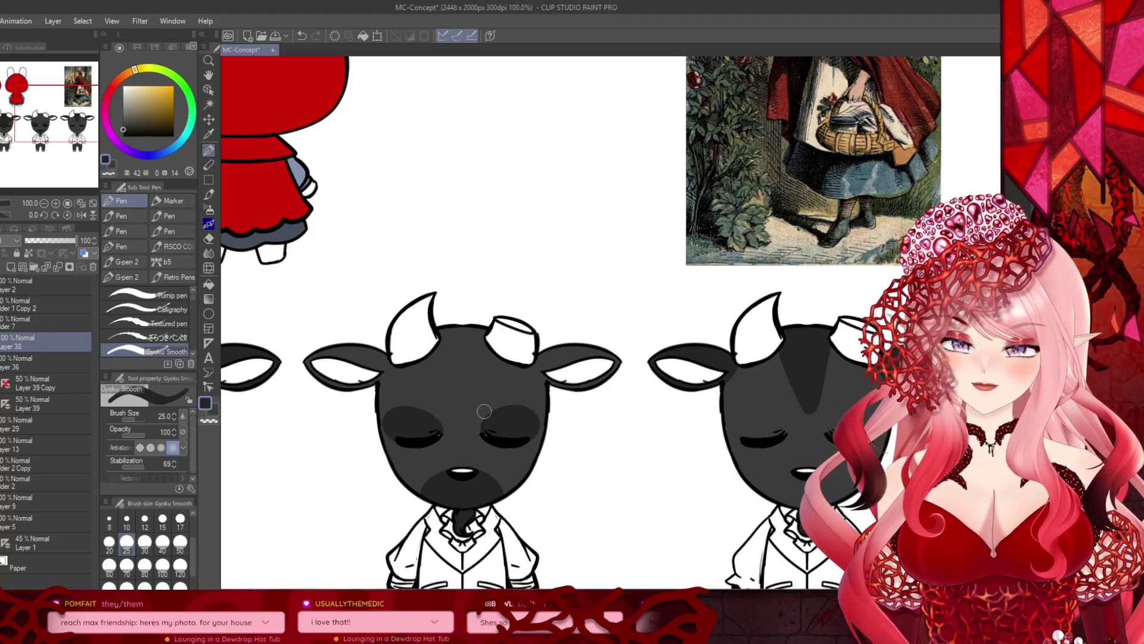
scroll(358, 375, down, 5)
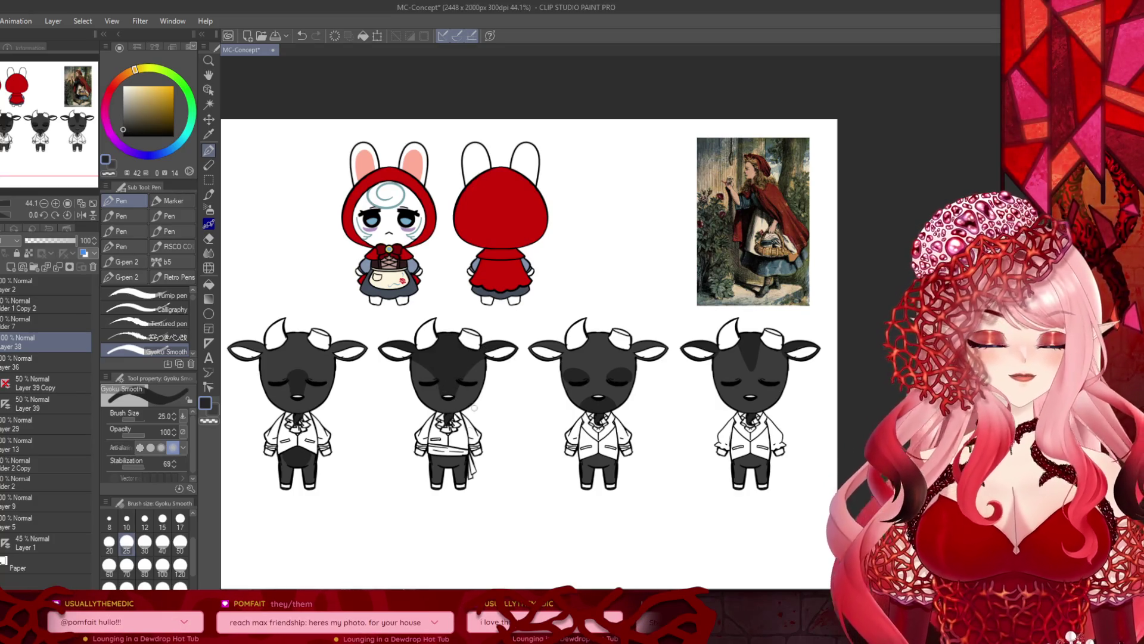
Step: Pick the dark drawing colour and darken the shading on the goat's trousers
scroll(407, 419, up, 5)
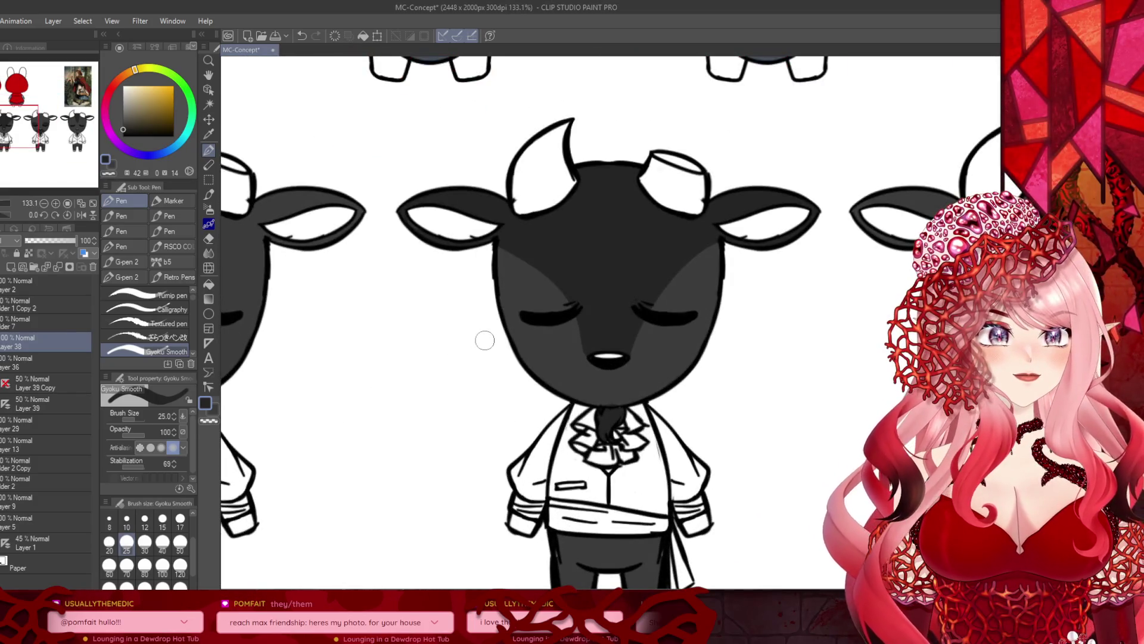
key(x)
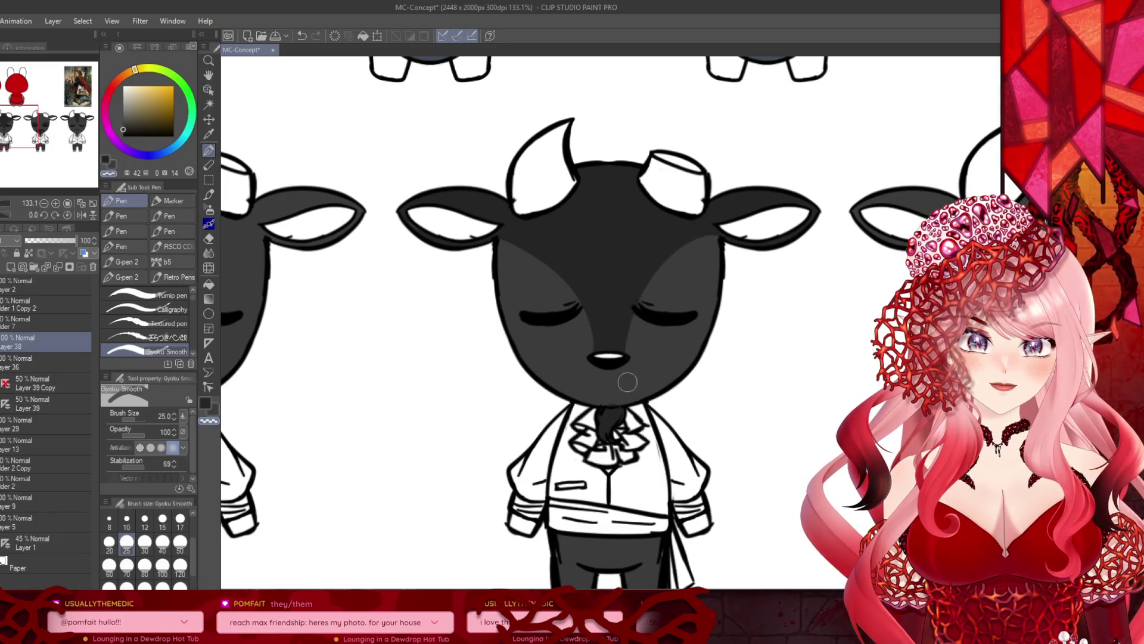
scroll(511, 337, down, 1)
scroll(512, 338, down, 1)
scroll(509, 274, up, 3)
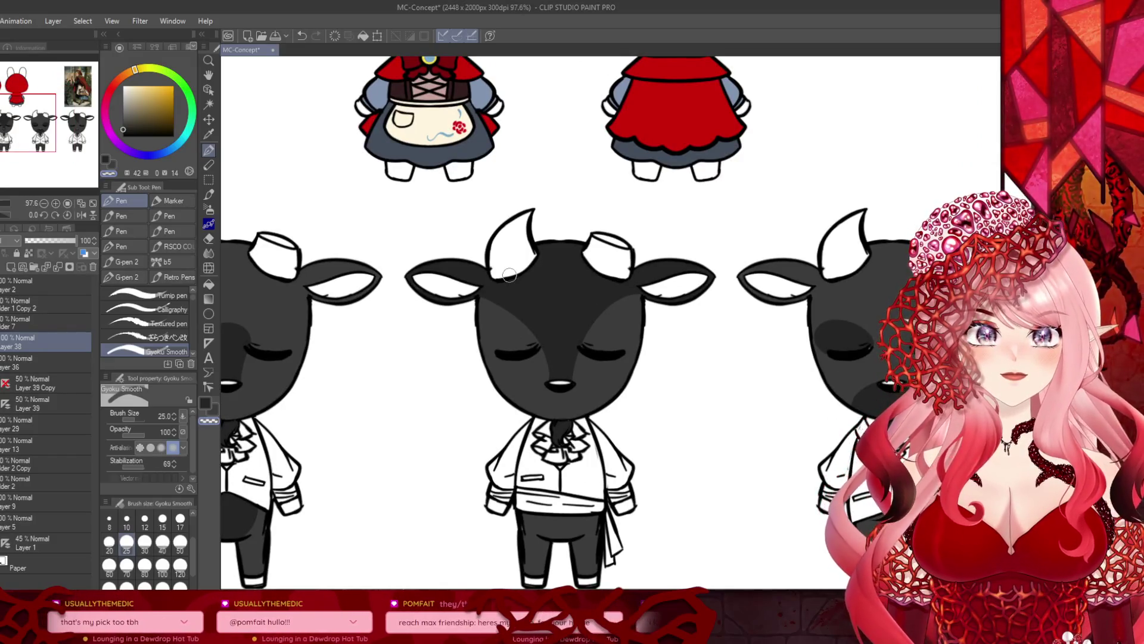
scroll(509, 274, down, 1)
scroll(509, 274, down, 1)
click(108, 162)
scroll(554, 436, up, 3)
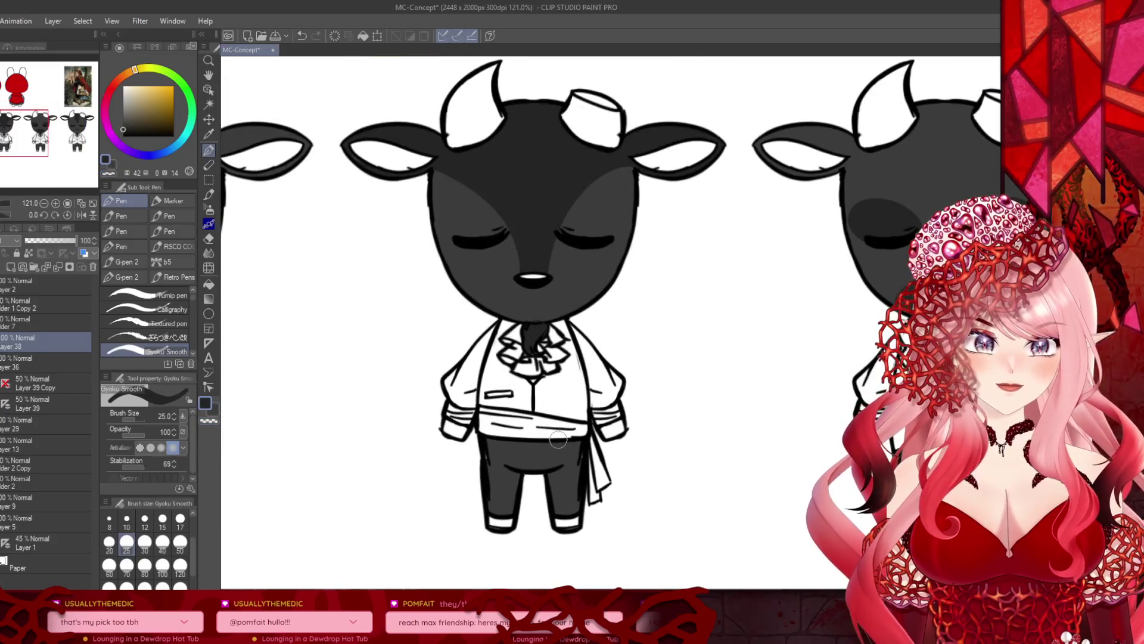
mouse_move(532, 465)
mouse_down()
mouse_move(507, 441)
mouse_move(563, 438)
mouse_move(552, 463)
mouse_move(522, 441)
mouse_move(567, 435)
mouse_move(530, 464)
mouse_move(499, 453)
mouse_up()
Step: Switch back to the dark colour and raise the brush size to 80, then 200
key(c)
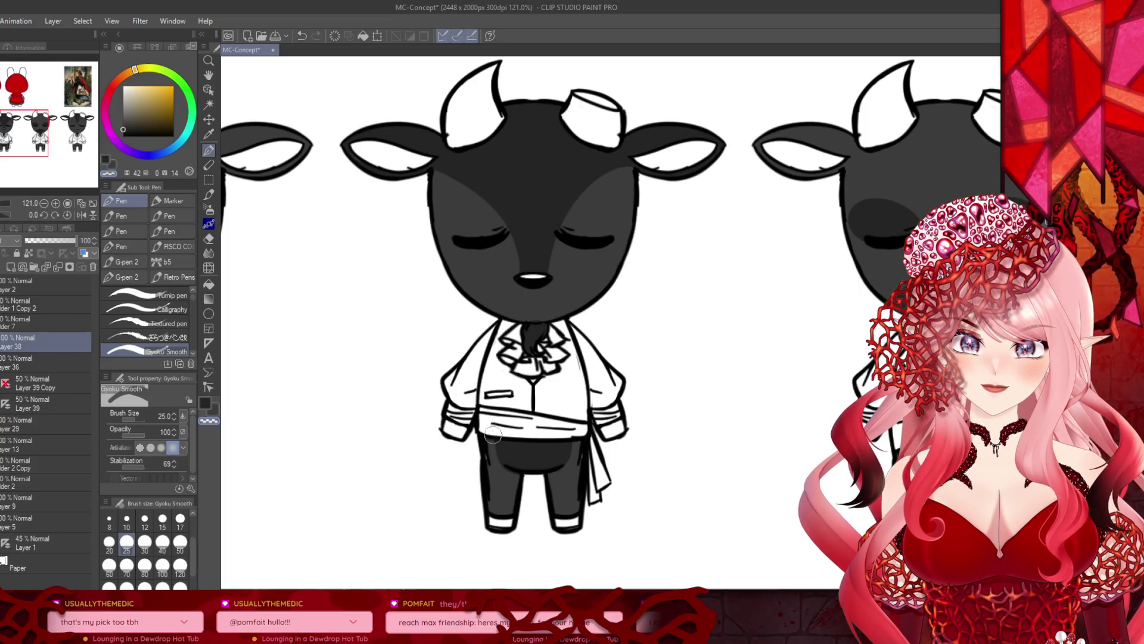
scroll(525, 474, down, 3)
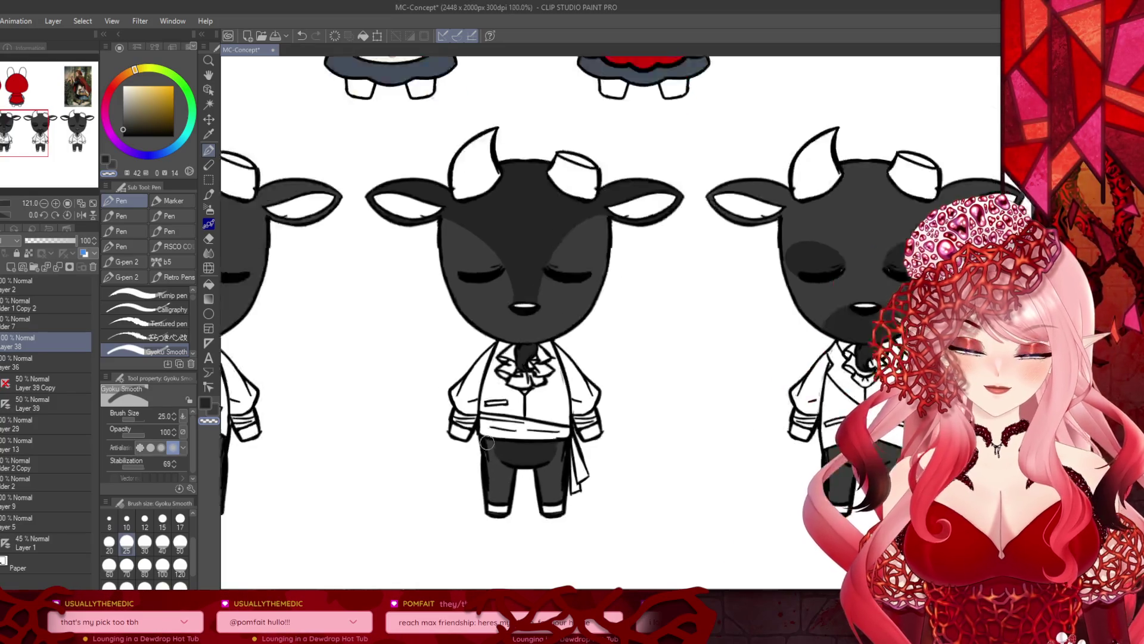
scroll(442, 453, down, 1)
scroll(441, 451, up, 1)
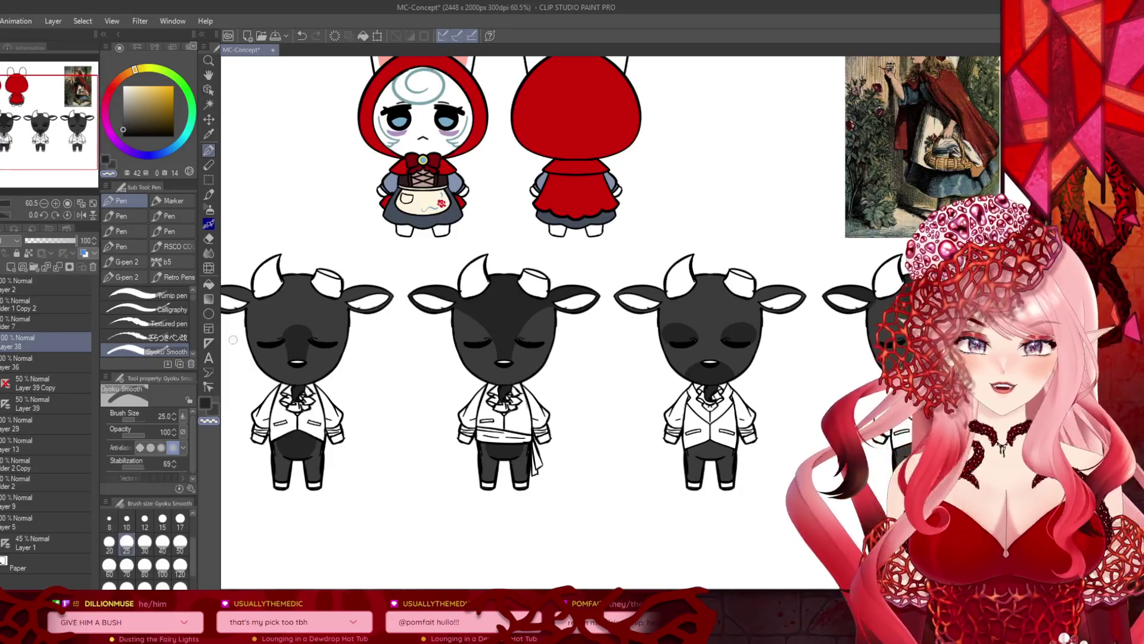
click(144, 565)
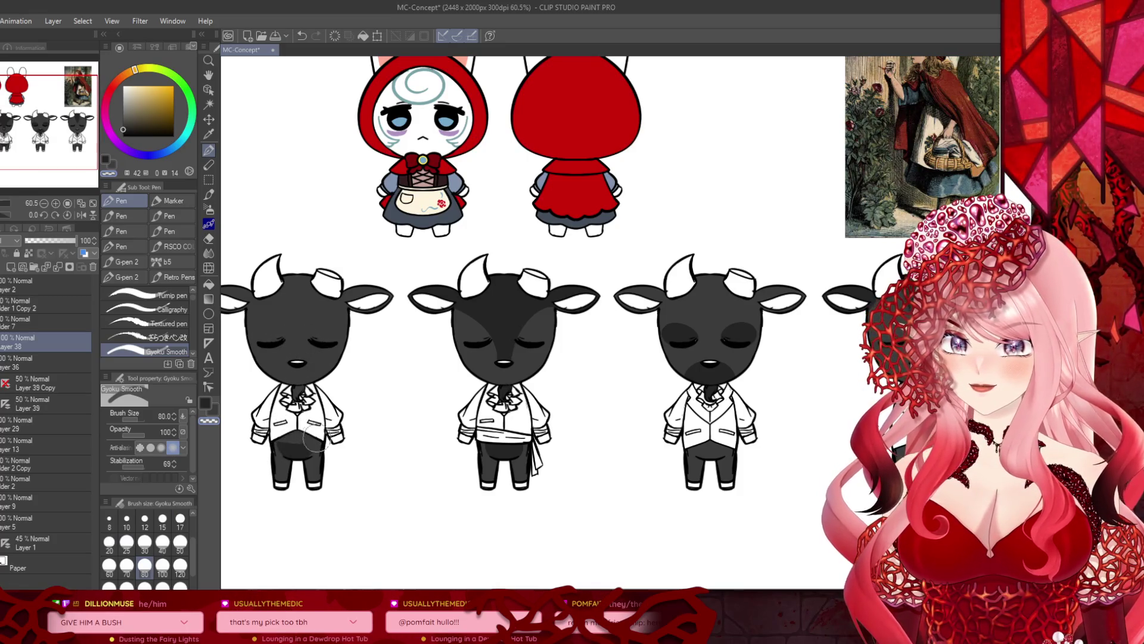
scroll(354, 388, down, 2)
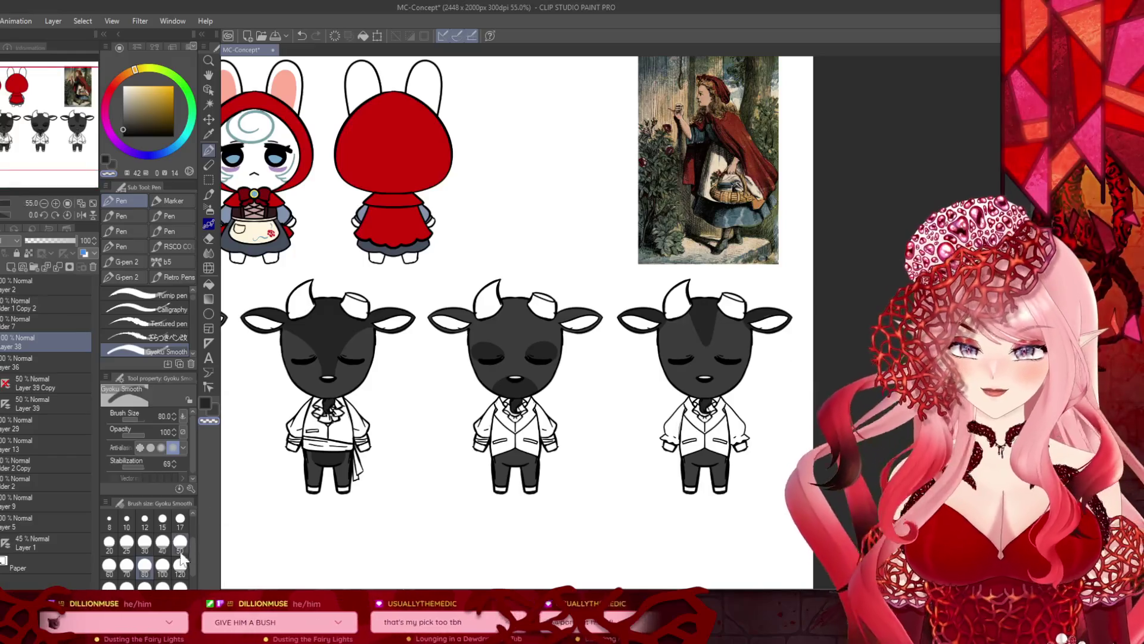
key(bracketright)
key(bracketright)
key(bracketright)
scroll(602, 369, down, 1)
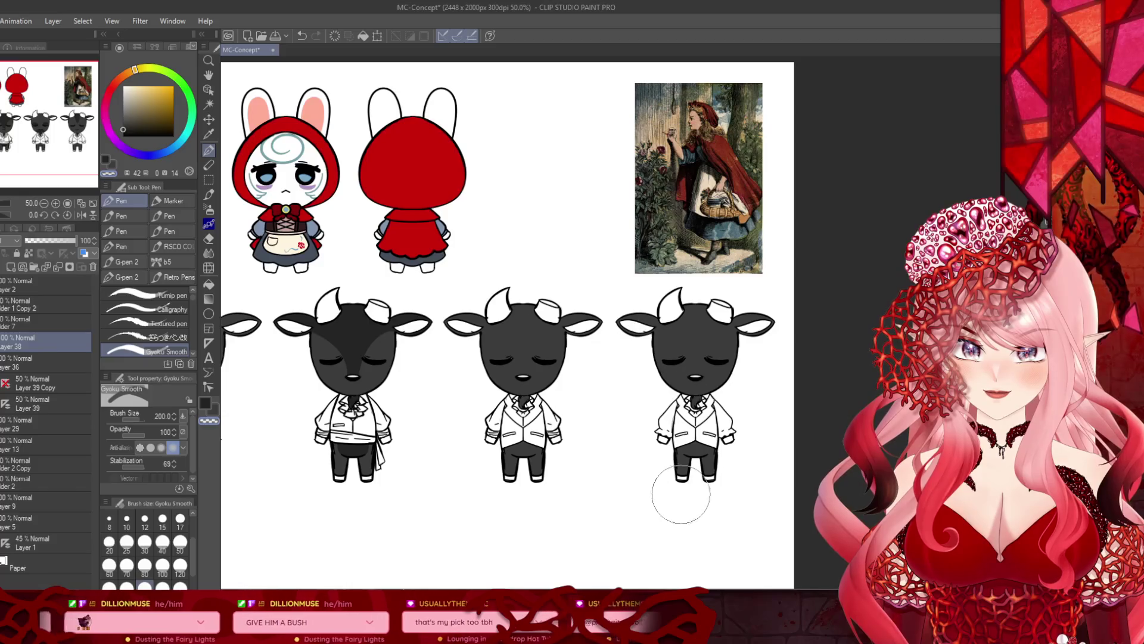
scroll(617, 402, down, 1)
scroll(274, 364, up, 2)
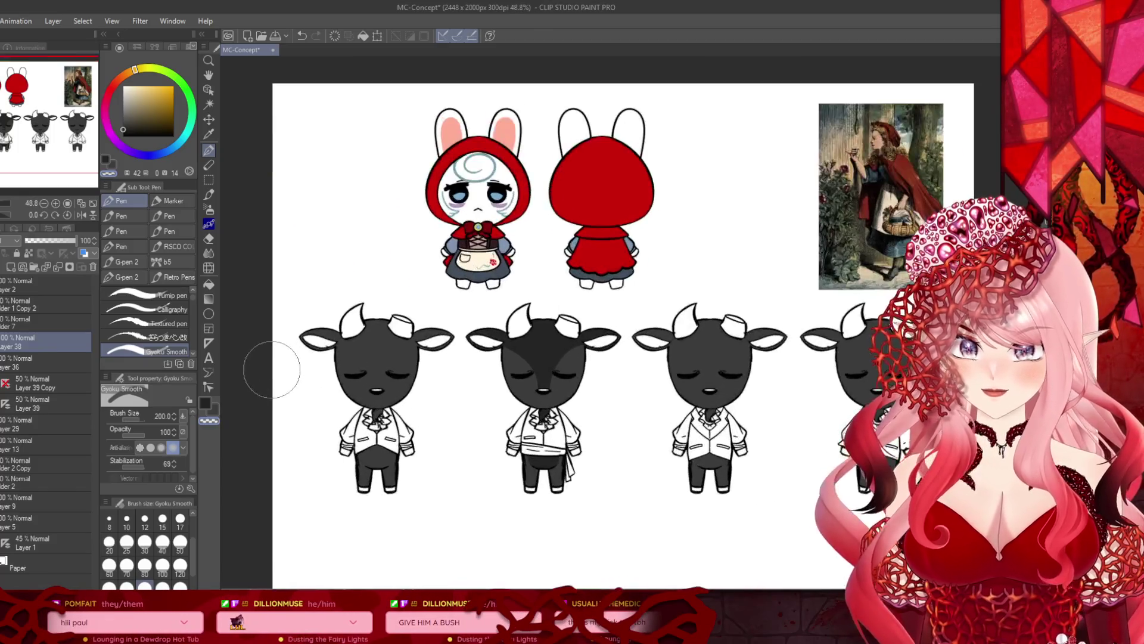
click(208, 180)
Step: Copy the middle goat's shading with a rectangle selection and paste it over the left goat
mouse_move(718, 270)
mouse_down()
mouse_move(567, 510)
mouse_move(504, 530)
mouse_up()
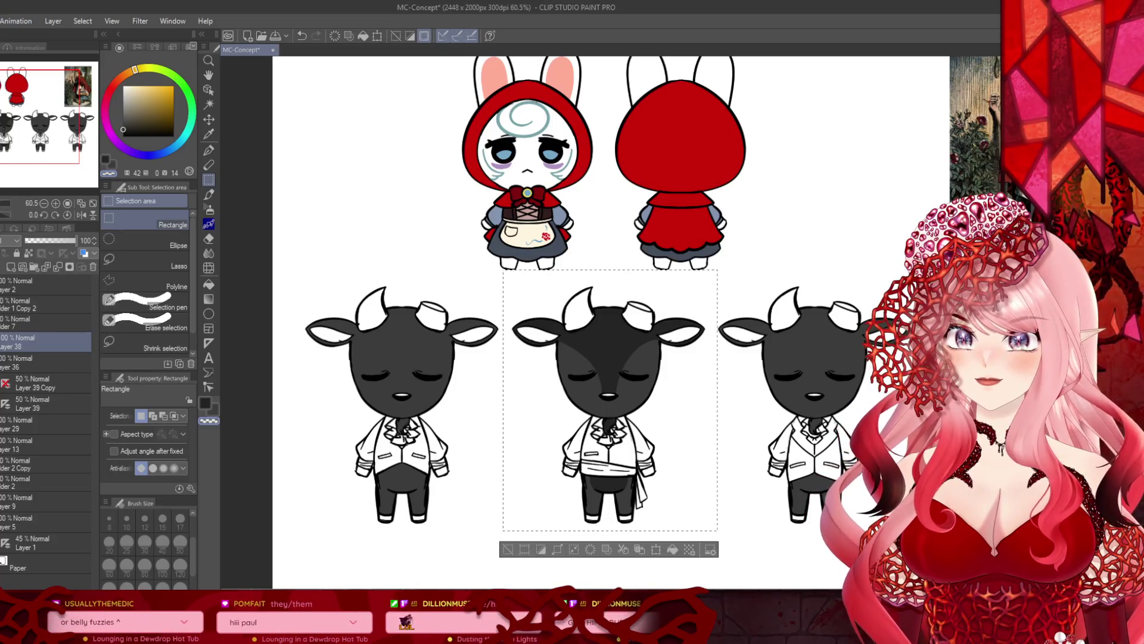
key(ctrl+c)
key(ctrl+v)
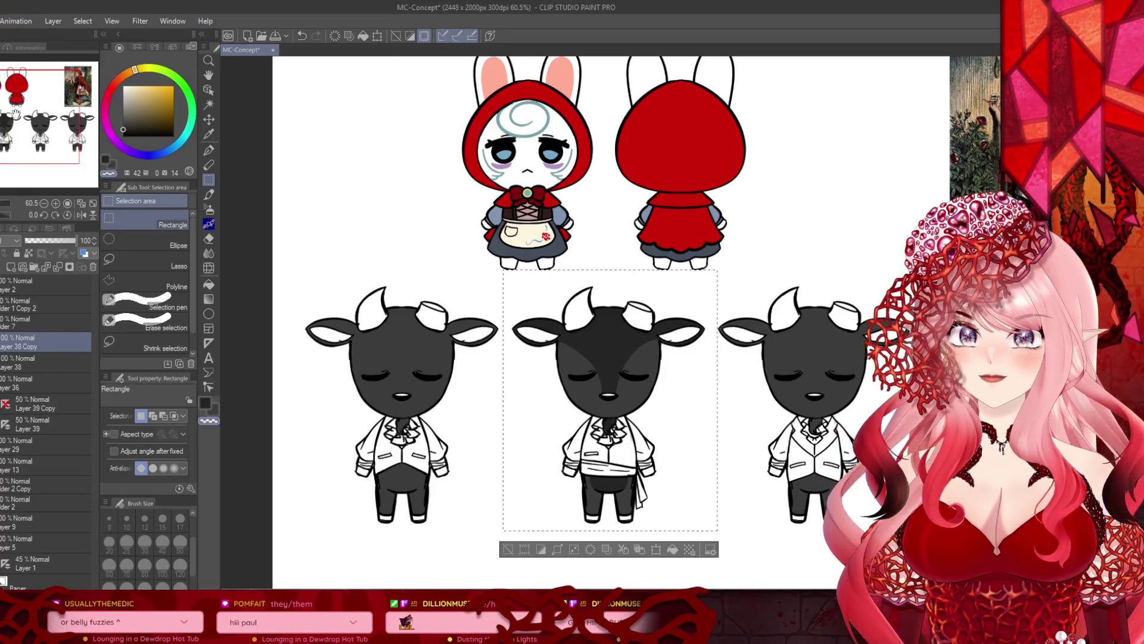
key(ctrl+t)
mouse_move(576, 440)
mouse_down()
mouse_move(365, 454)
mouse_move(376, 456)
mouse_up()
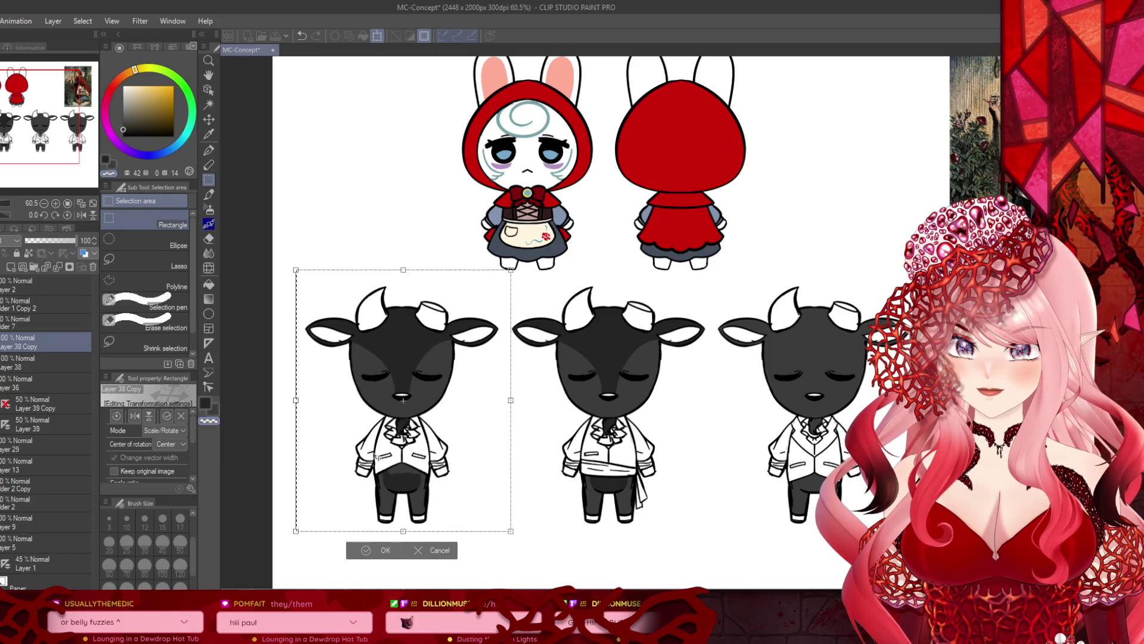
click(367, 552)
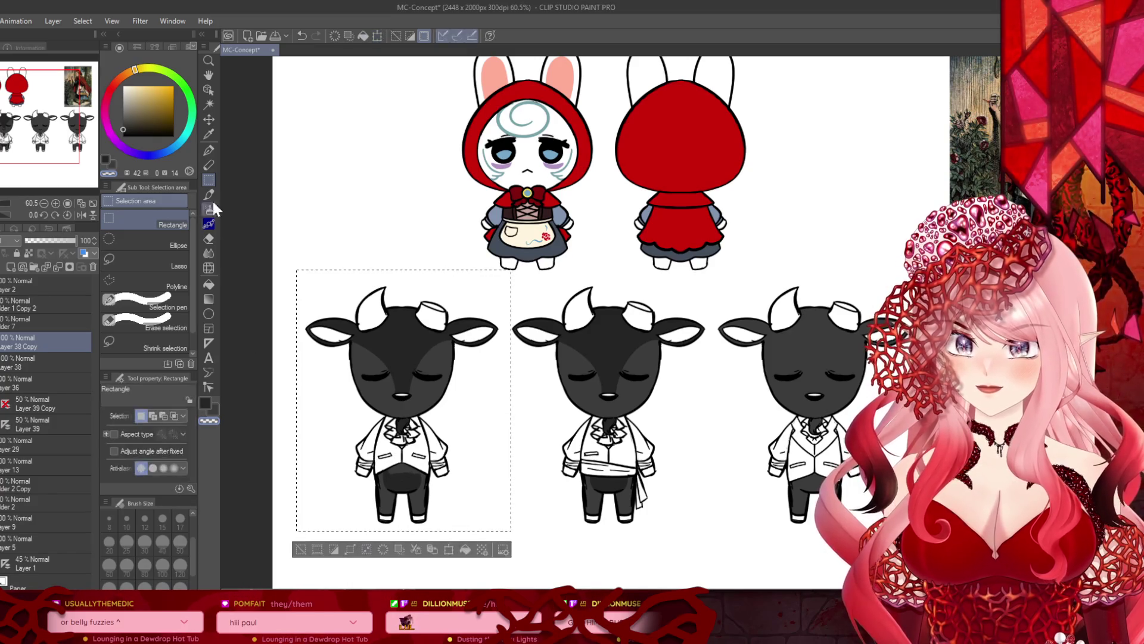
click(209, 150)
click(381, 35)
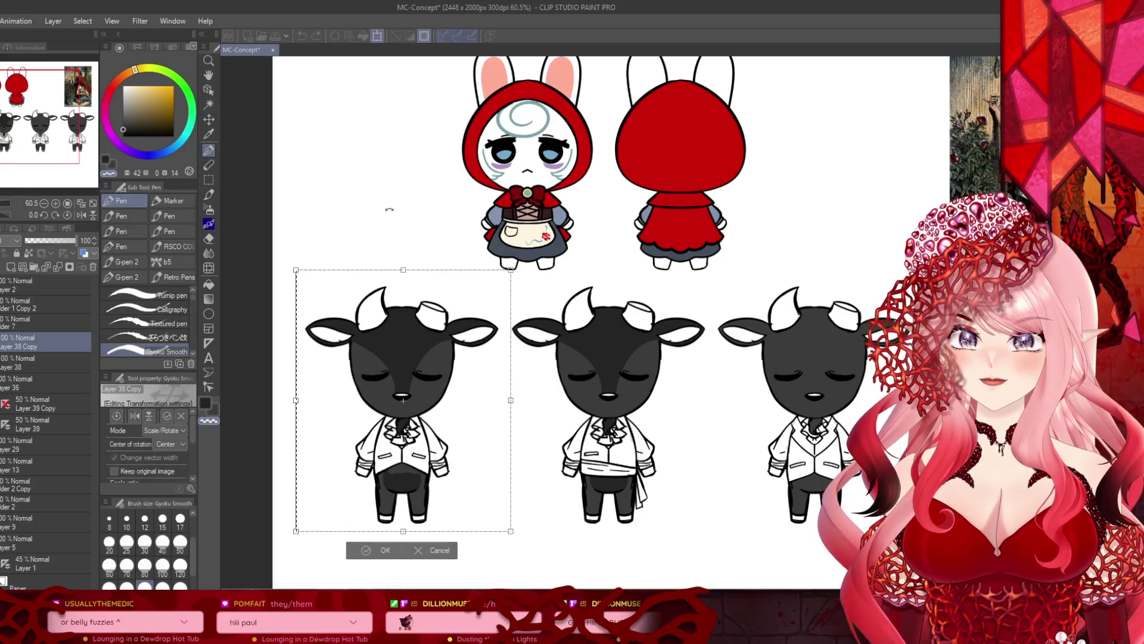
click(380, 554)
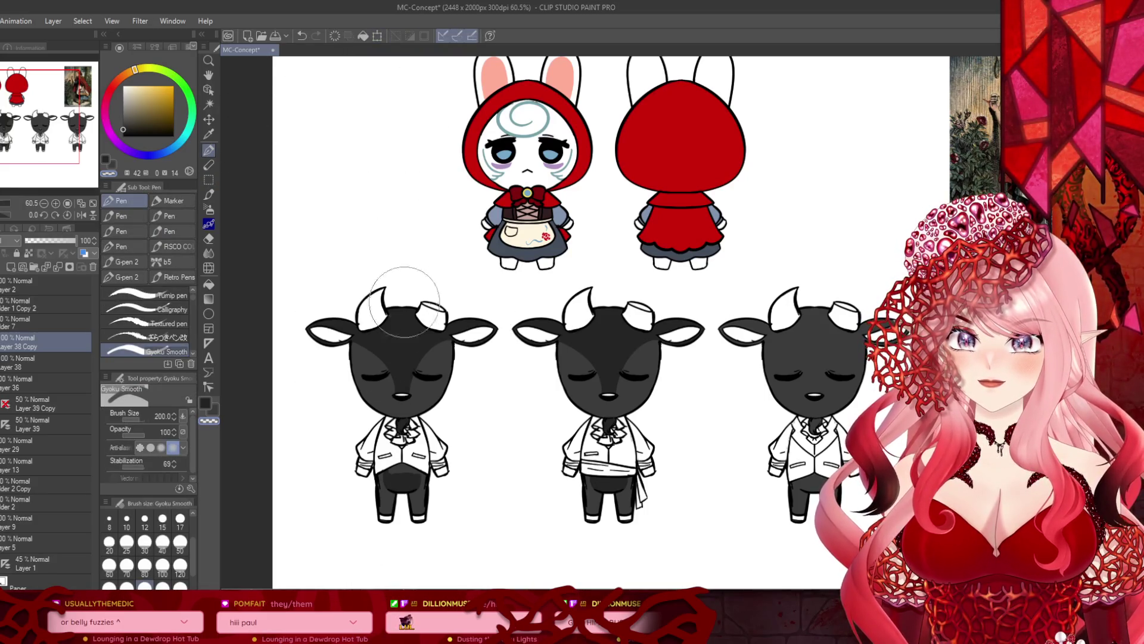
Step: Erase part of the pasted belly shading on the left goat and repaint its lower-body shading
scroll(407, 285, up, 4)
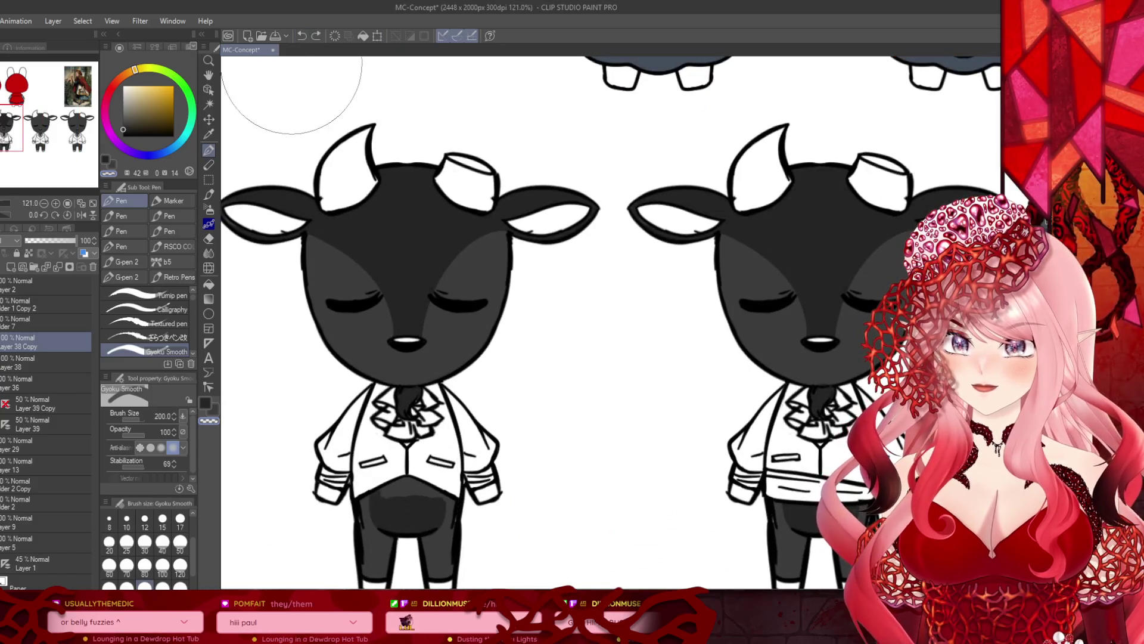
key(e)
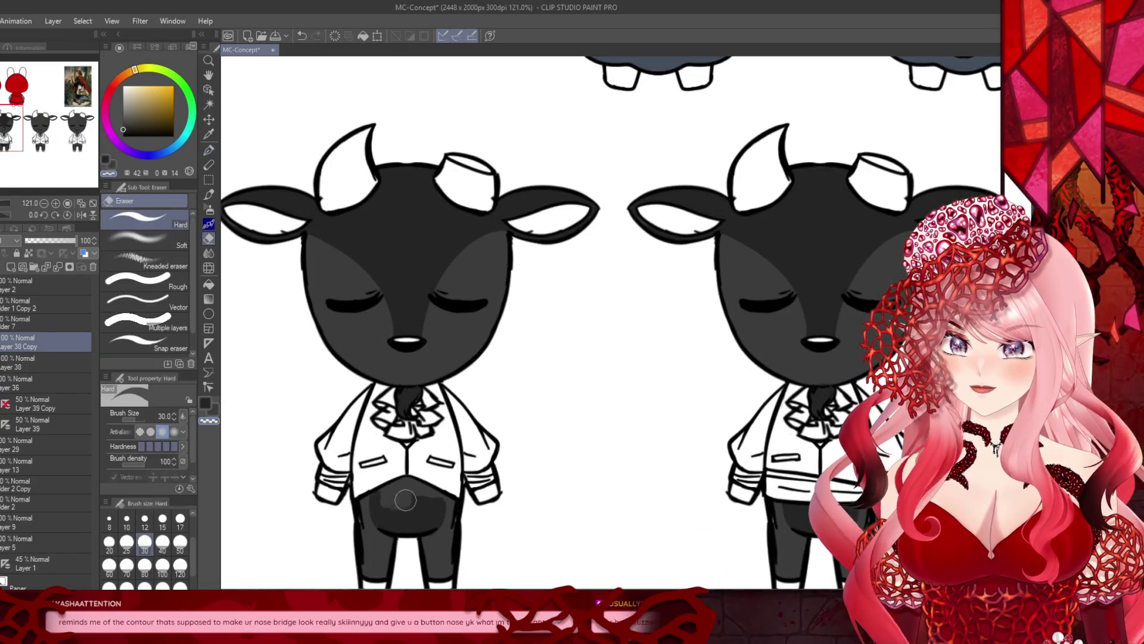
key(c)
drag(382, 480, 395, 520)
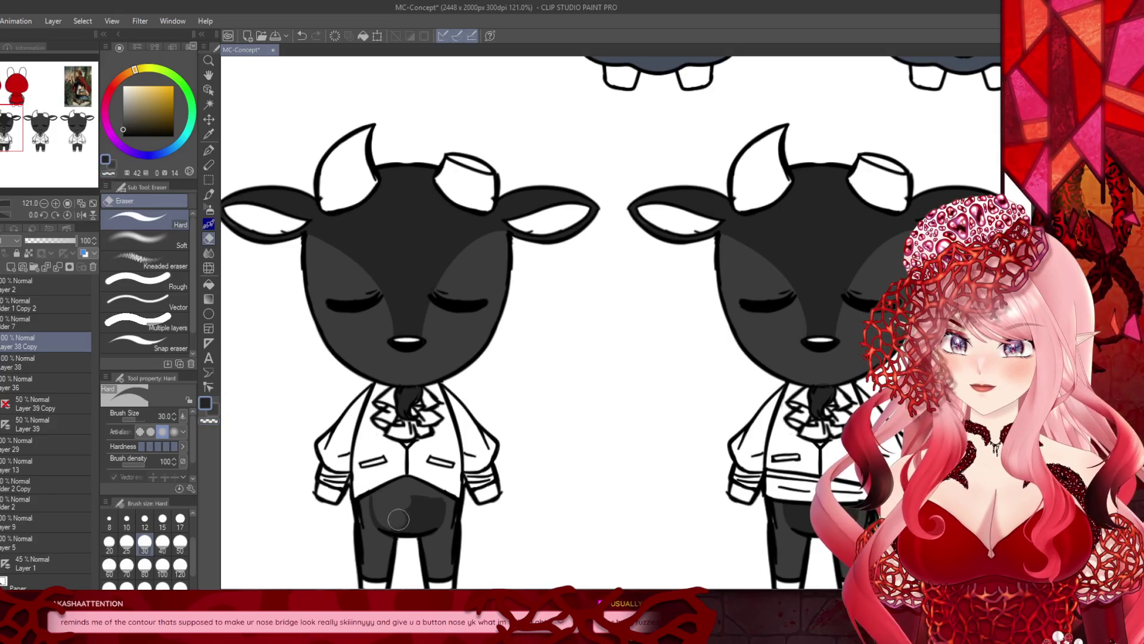
key(c)
click(209, 150)
mouse_move(374, 477)
mouse_down()
mouse_move(388, 515)
mouse_move(432, 486)
mouse_move(438, 507)
mouse_move(440, 487)
mouse_up()
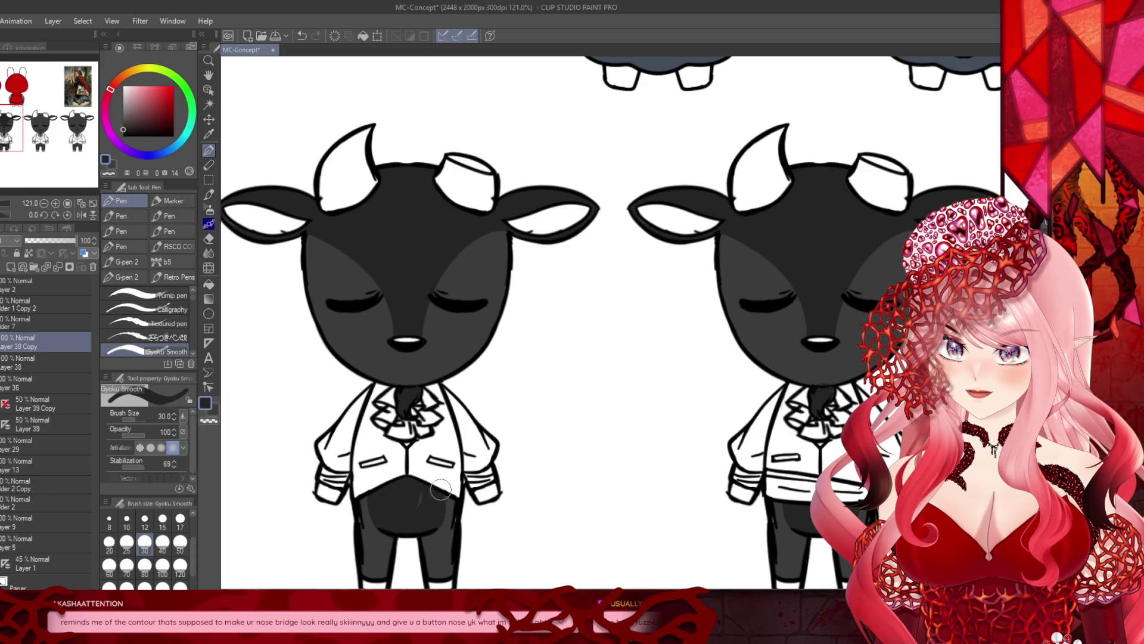
scroll(424, 524, down, 2)
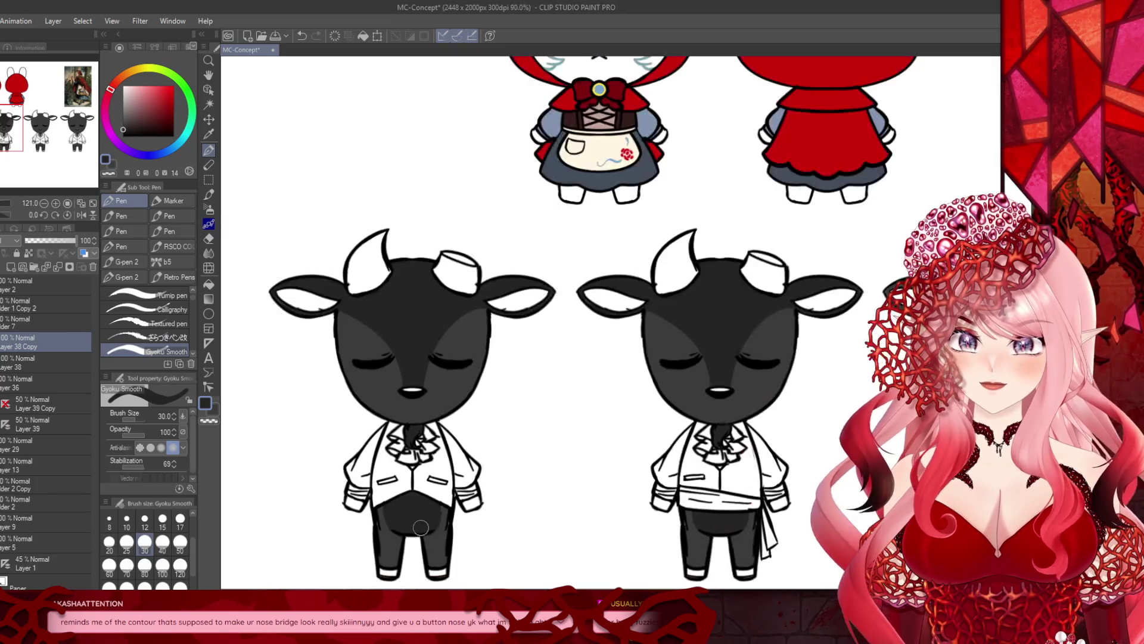
scroll(422, 529, down, 4)
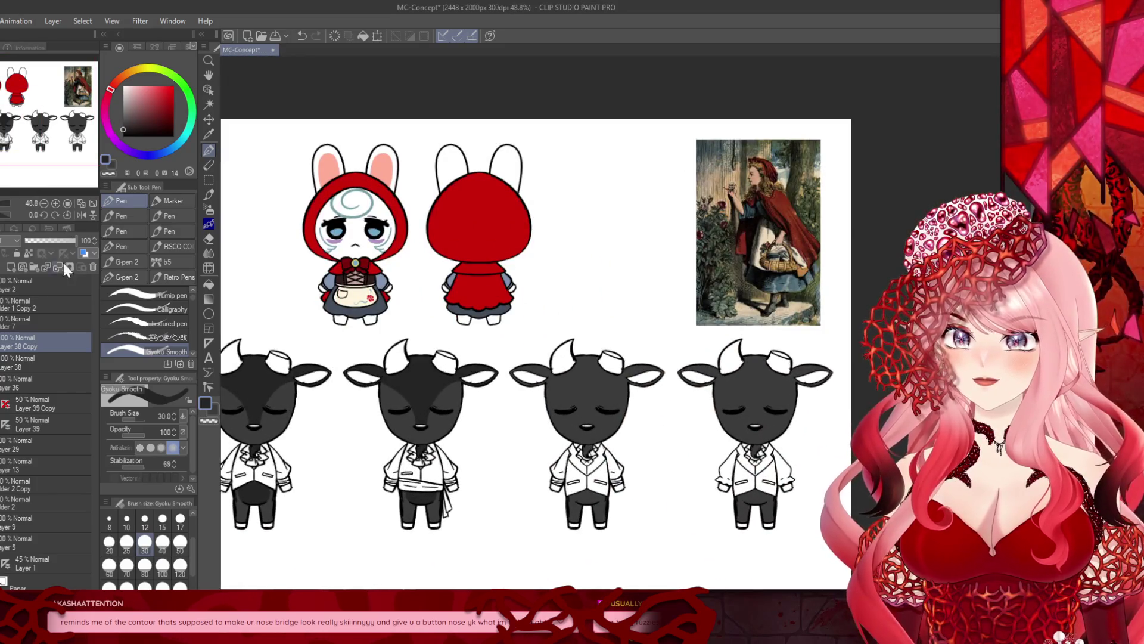
Step: Undo the merge and move the copied shading onto the third goat, nudging it into alignment
click(55, 264)
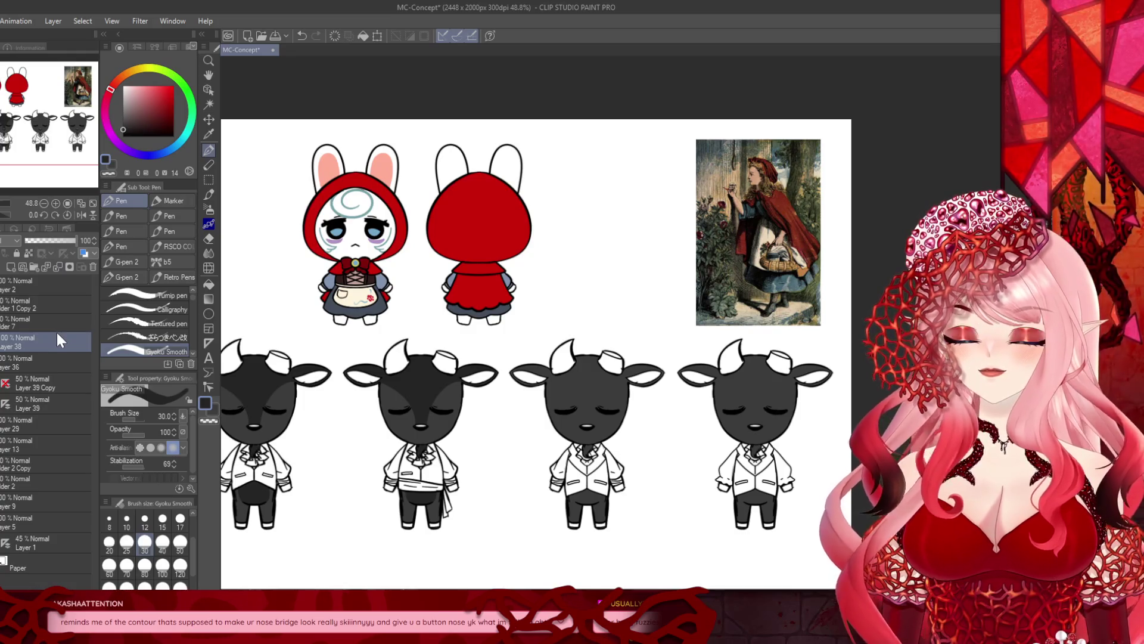
key(ctrl+z)
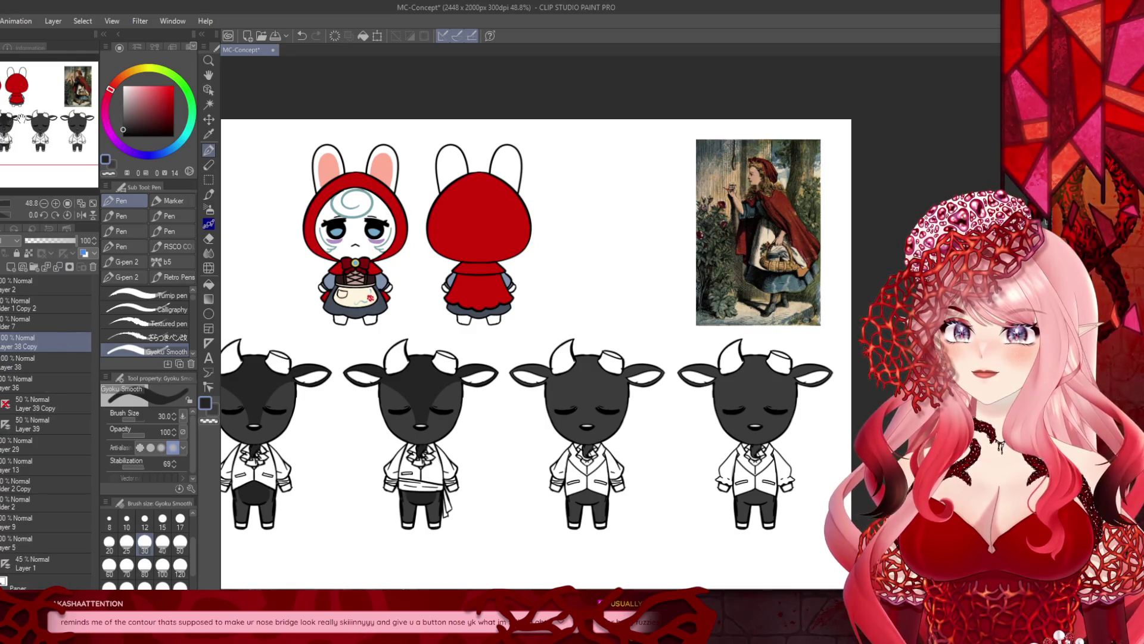
click(377, 36)
drag(393, 477, 557, 468)
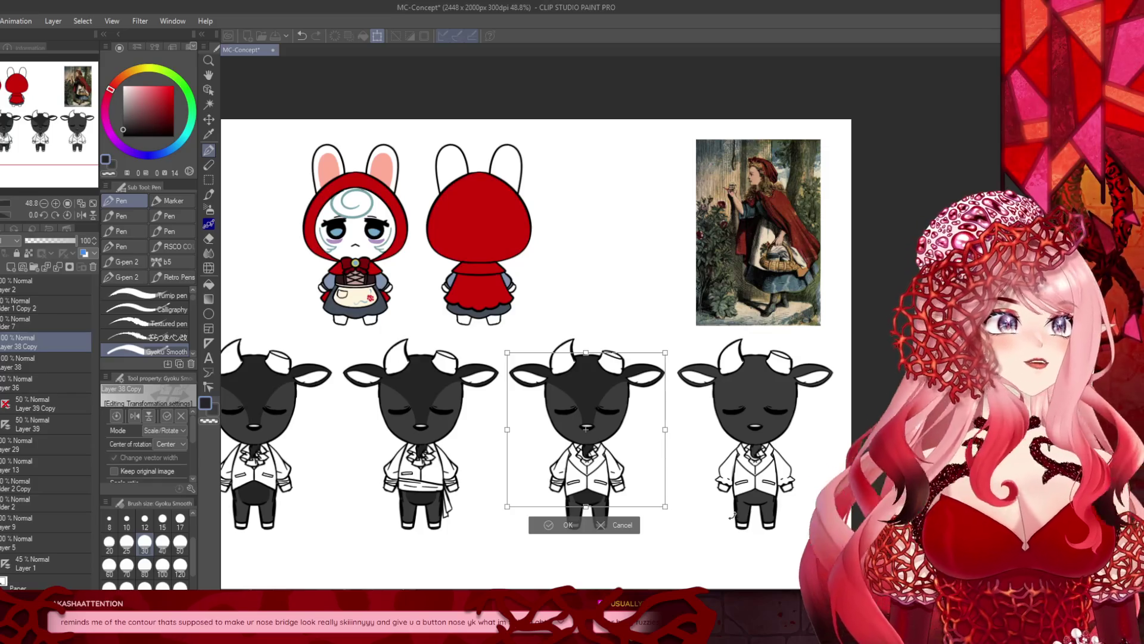
scroll(641, 502, up, 5)
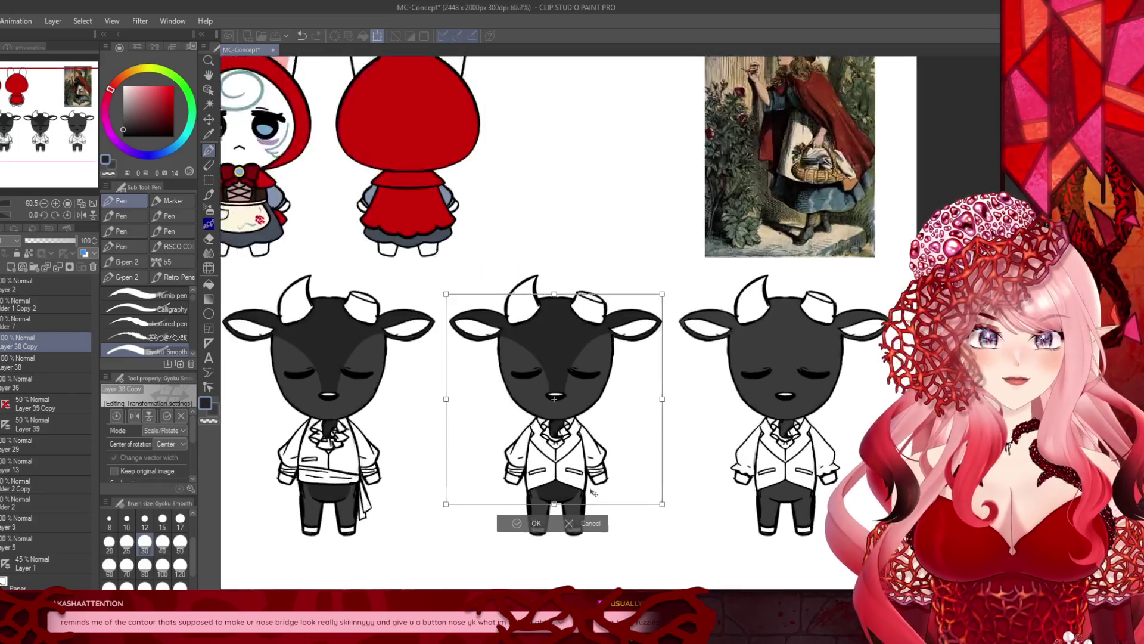
drag(488, 419, 482, 417)
click(503, 528)
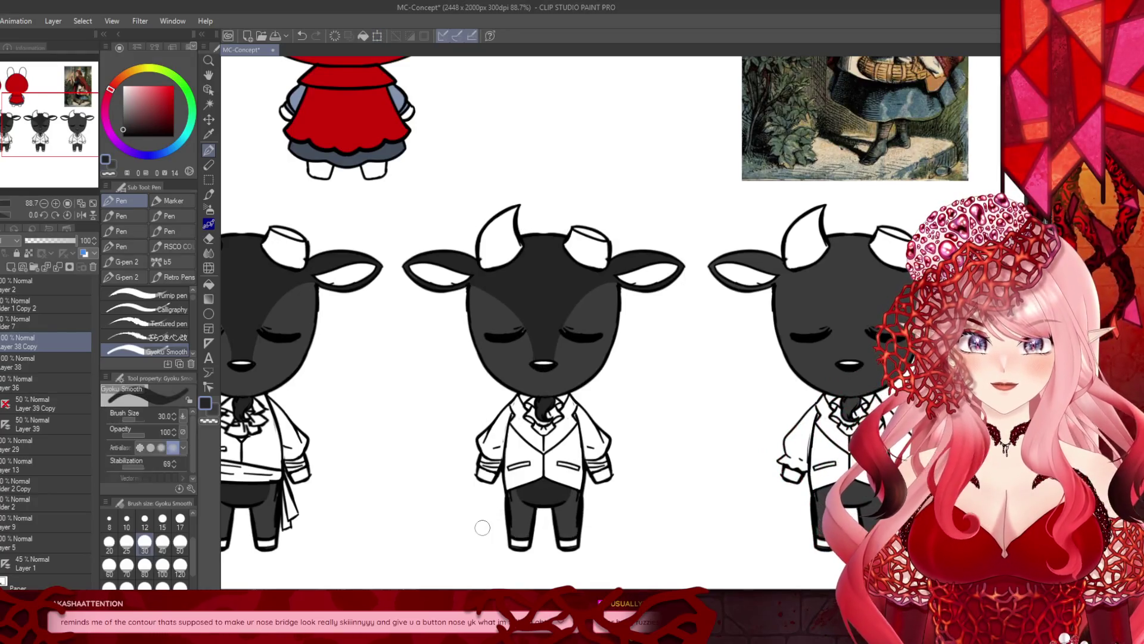
Step: Undo the merge again and move the Layer 38 Copy shading onto the rightmost goat
click(48, 267)
key(ctrl+z)
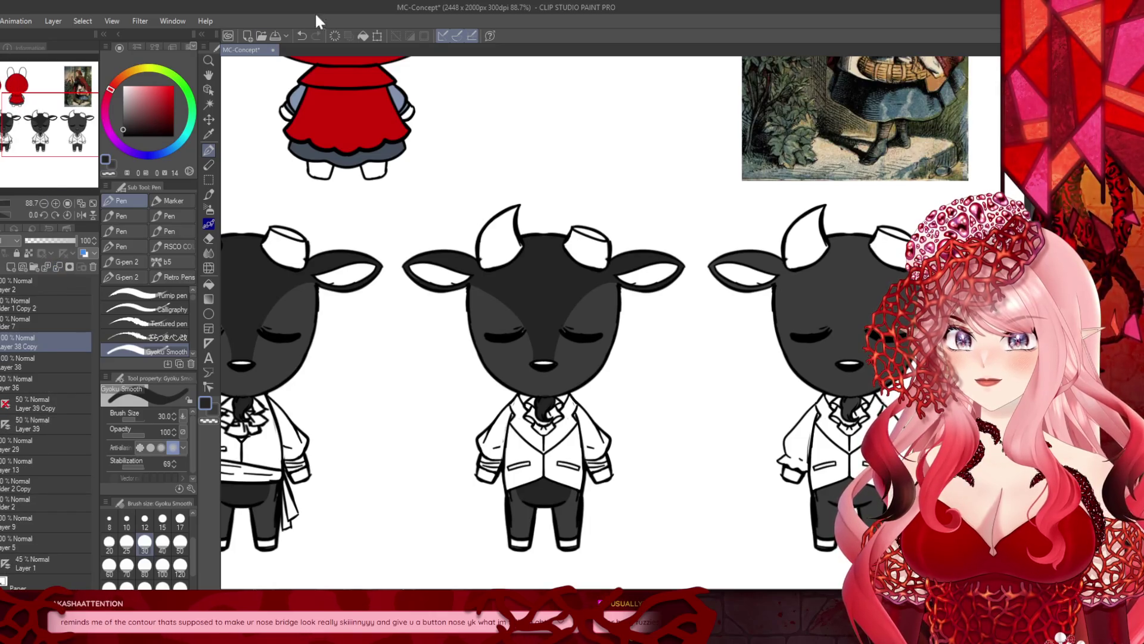
click(377, 36)
scroll(311, 295, down, 2)
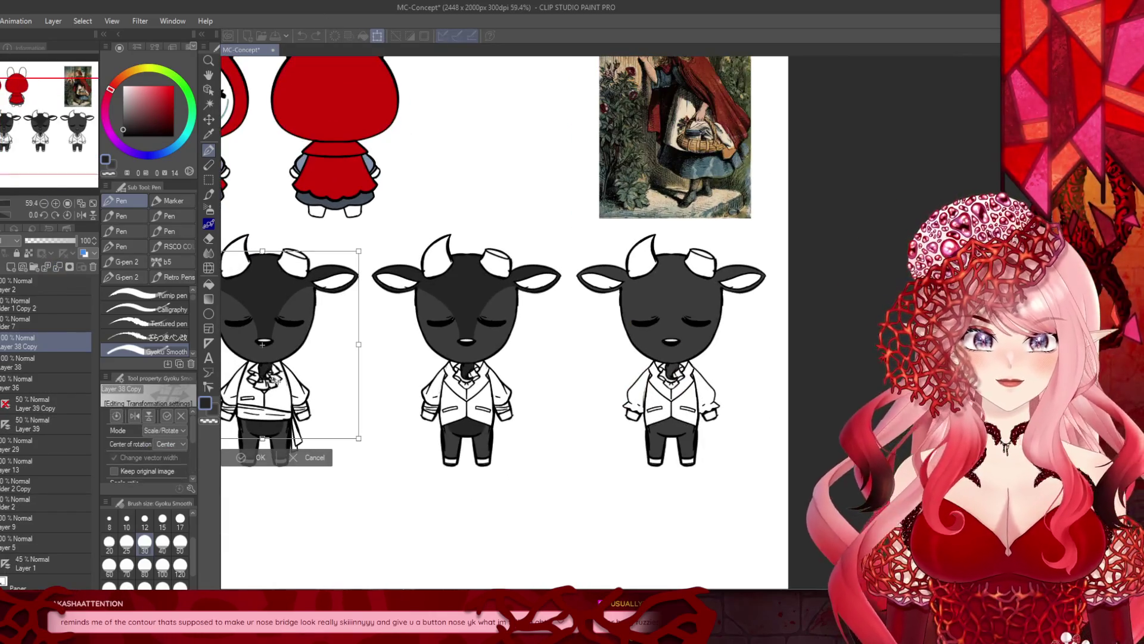
drag(263, 403, 668, 399)
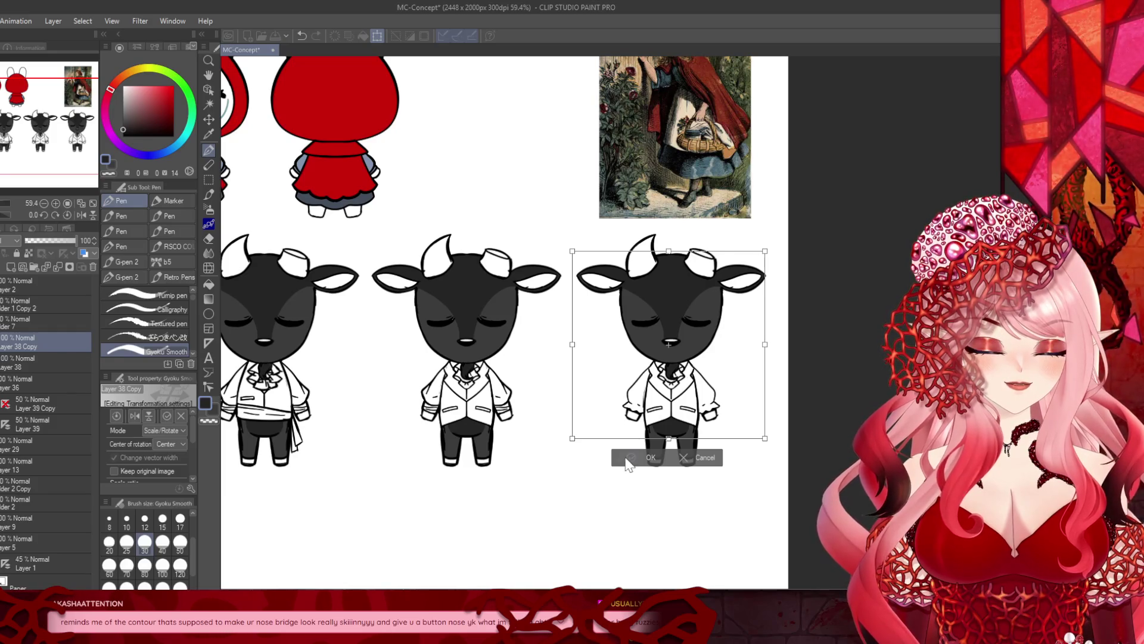
click(632, 458)
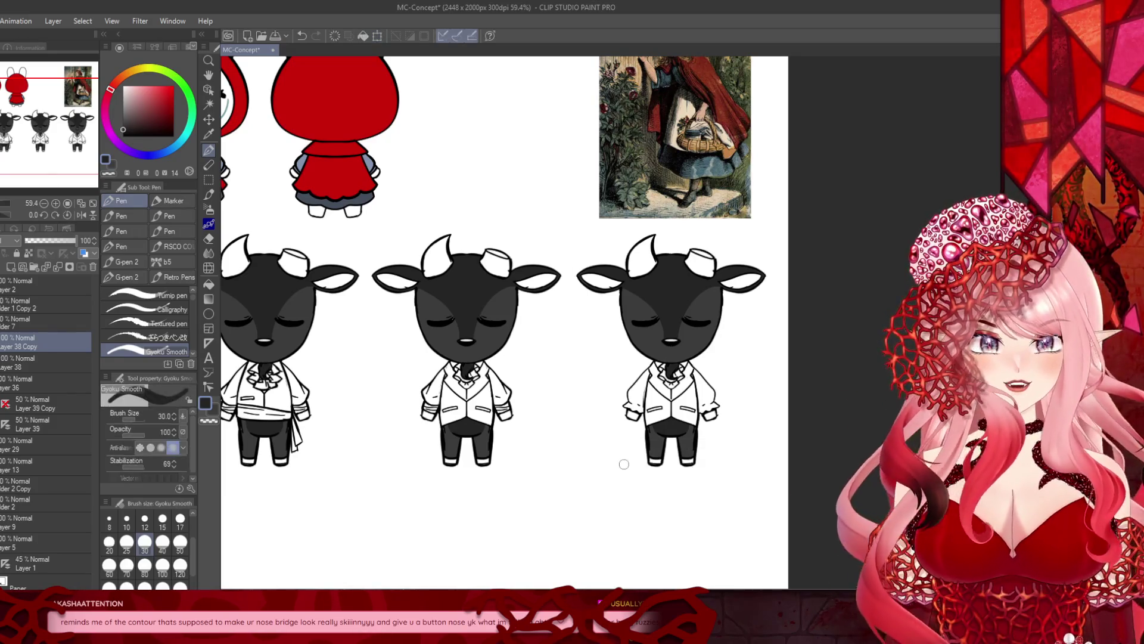
scroll(650, 400, down, 2)
scroll(650, 401, down, 1)
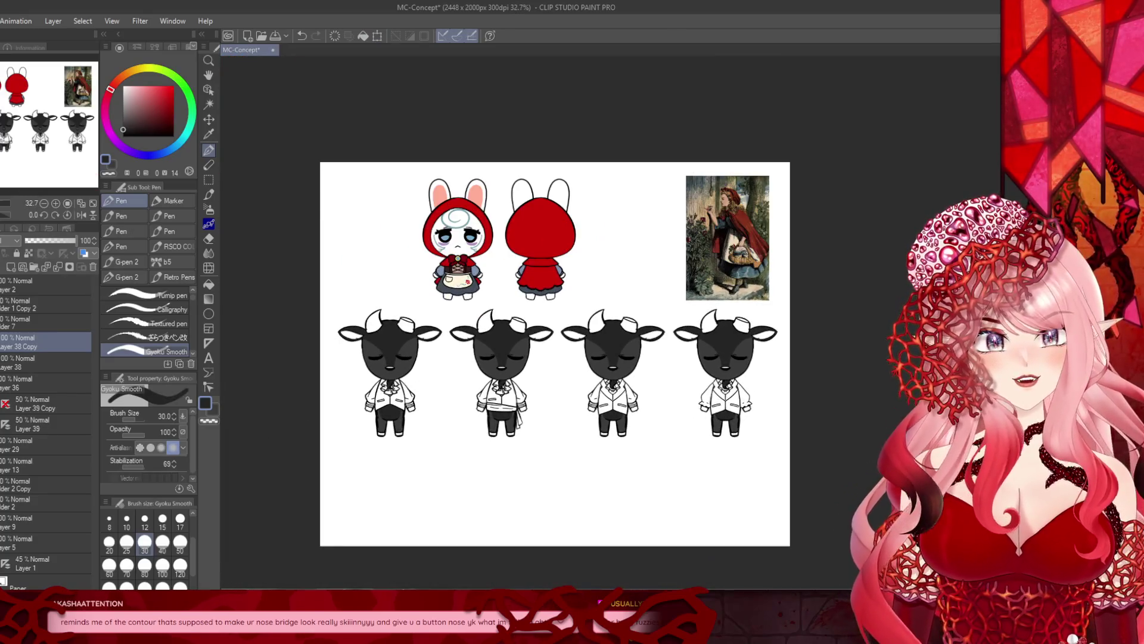
Step: Delete Layer 38 Copy and the empty Layer 38 so Layer 36 is active, then pick a dark grey
click(59, 268)
click(59, 268)
key(ctrl+z)
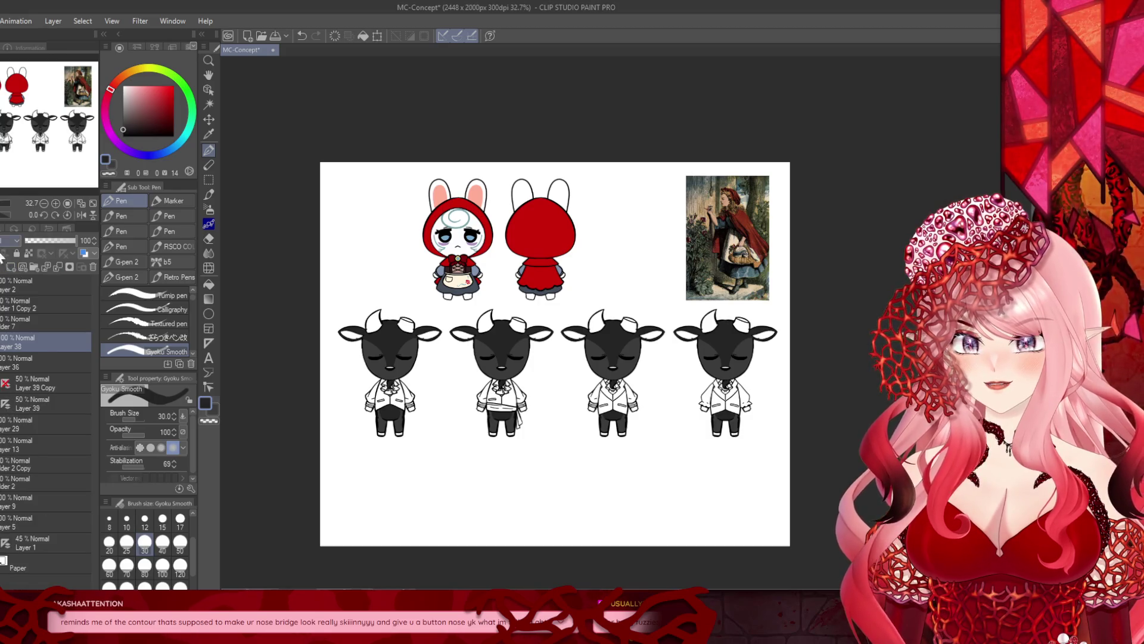
key(ctrl+plus)
key(ctrl+plus)
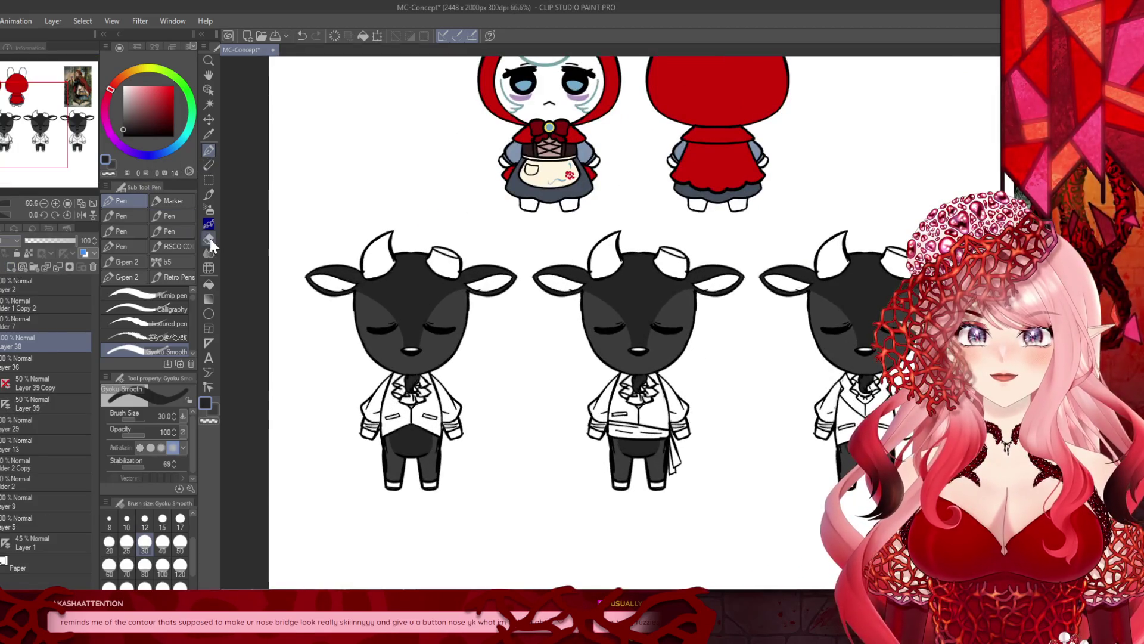
click(211, 298)
click(92, 267)
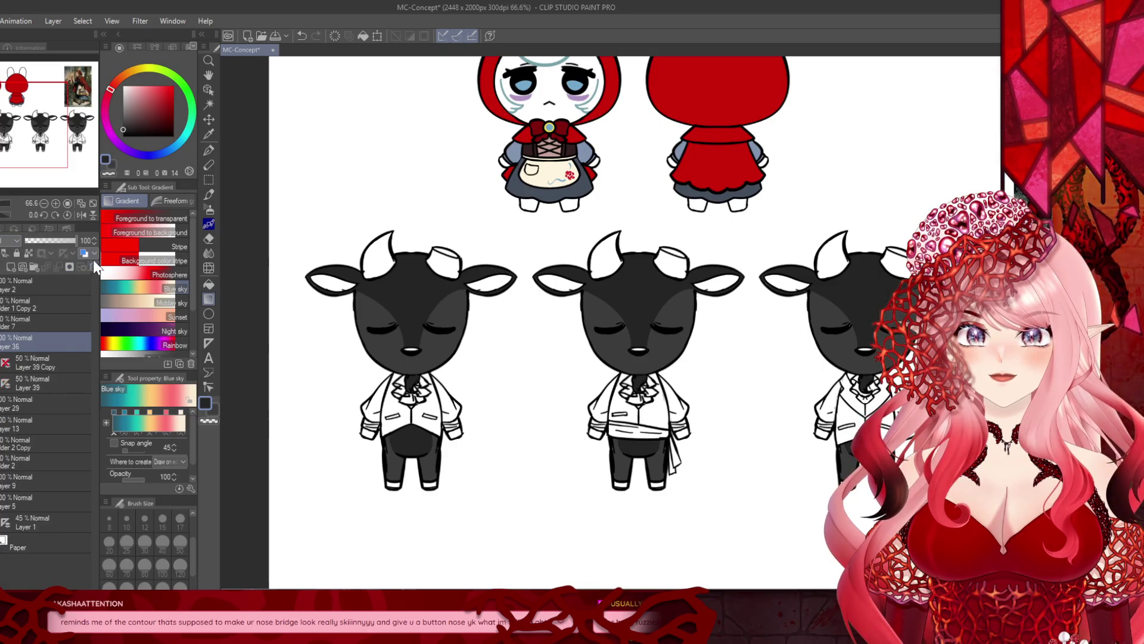
click(122, 132)
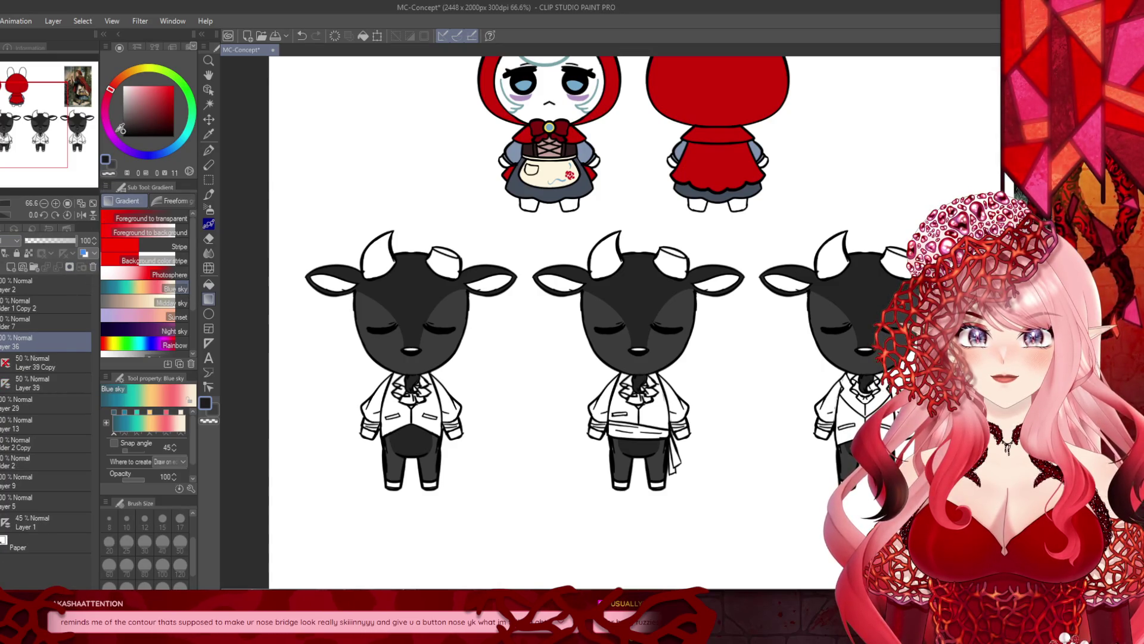
click(122, 132)
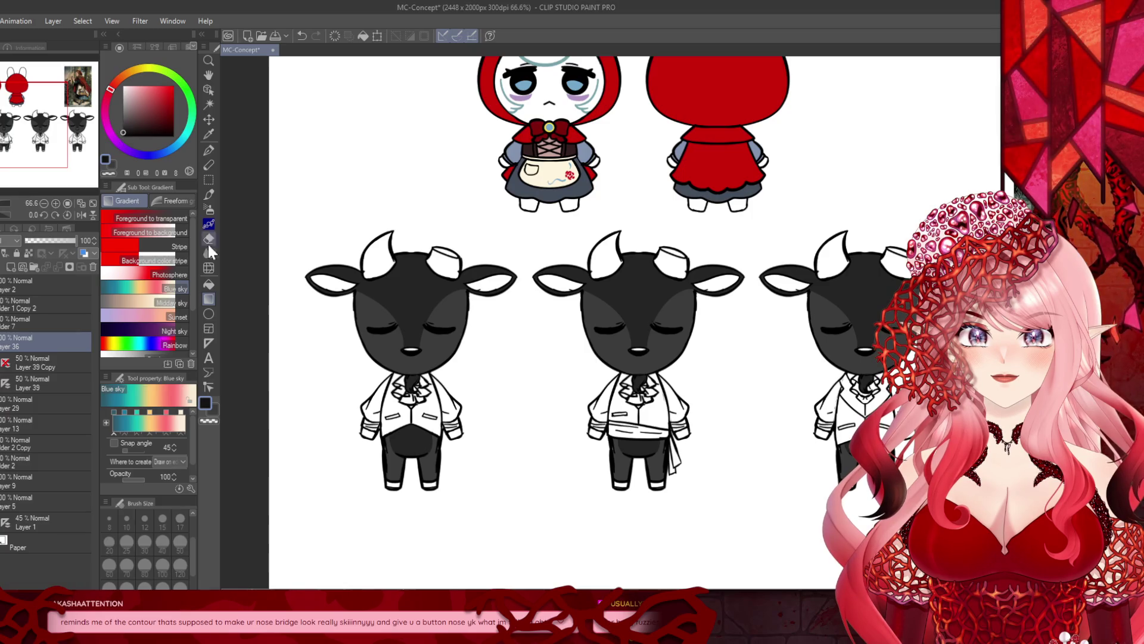
Step: Bucket-fill the first two goats' hands and shoe soles dark grey
scroll(316, 355, up, 1)
click(213, 288)
click(385, 461)
click(420, 527)
click(468, 526)
scroll(507, 465, down, 2)
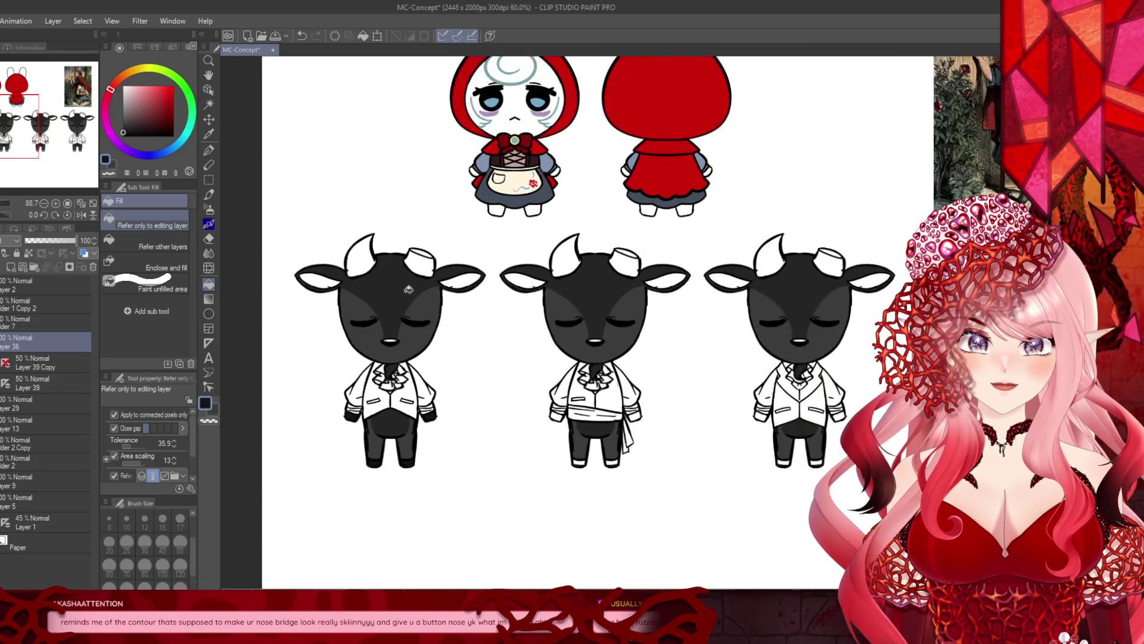
scroll(550, 462, up, 3)
click(545, 464)
click(605, 464)
click(506, 380)
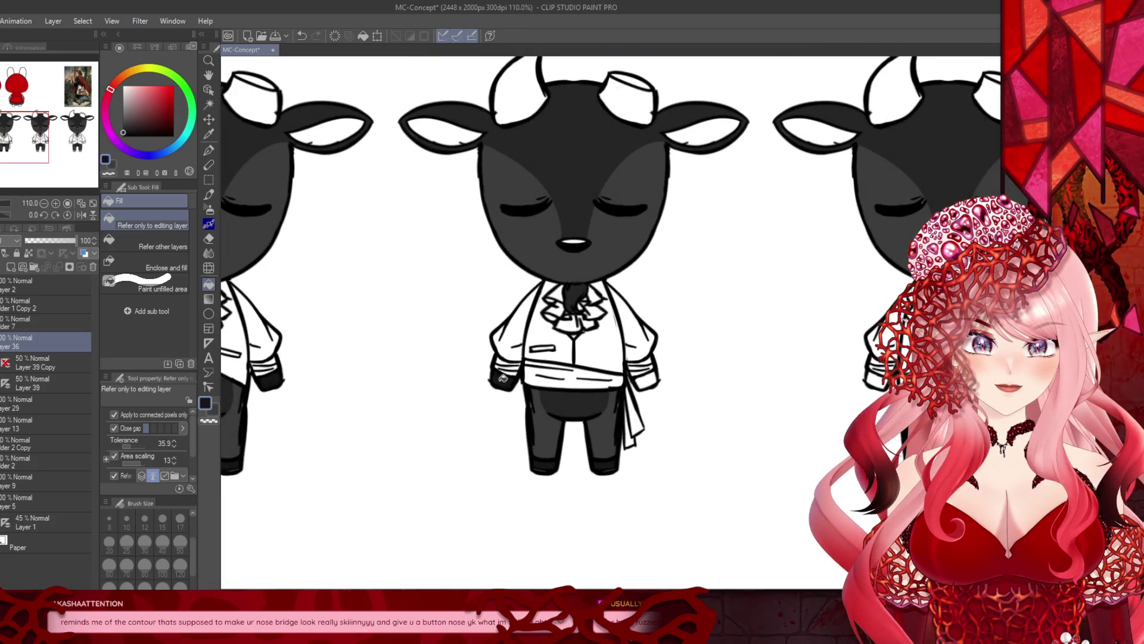
click(648, 379)
Step: Bucket-fill the remaining two goats' hand cuffs and shoe soles dark grey
scroll(650, 377, down, 2)
scroll(632, 358, up, 3)
click(528, 410)
click(591, 409)
click(490, 322)
click(637, 320)
scroll(560, 340, down, 2)
scroll(754, 402, up, 3)
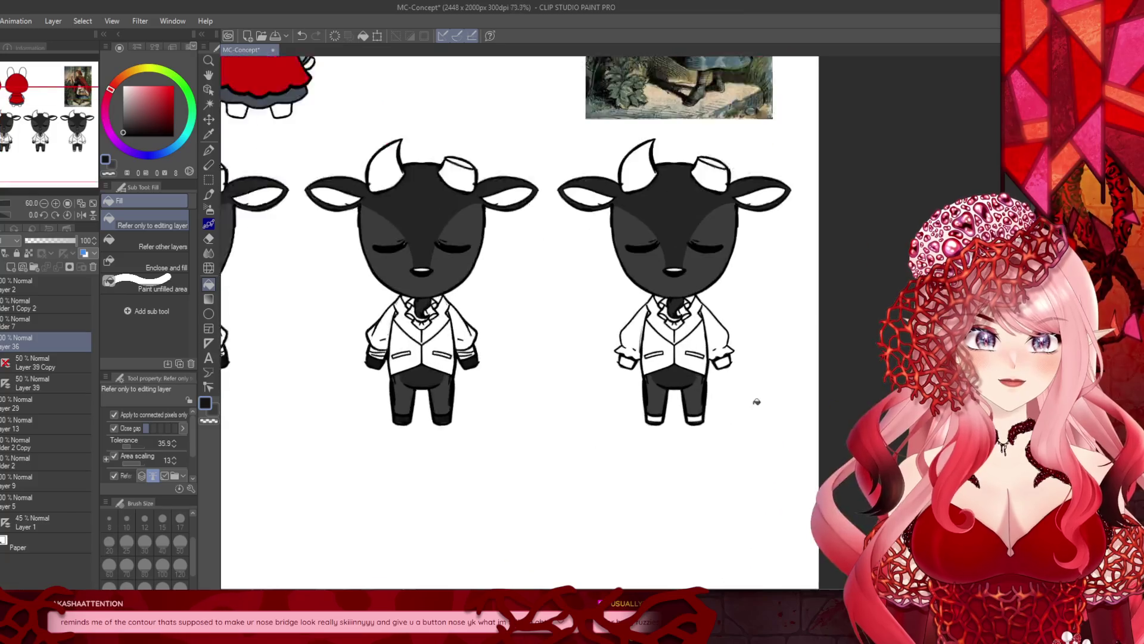
click(598, 362)
click(645, 471)
click(719, 472)
click(775, 360)
scroll(689, 458, down, 3)
scroll(620, 512, down, 3)
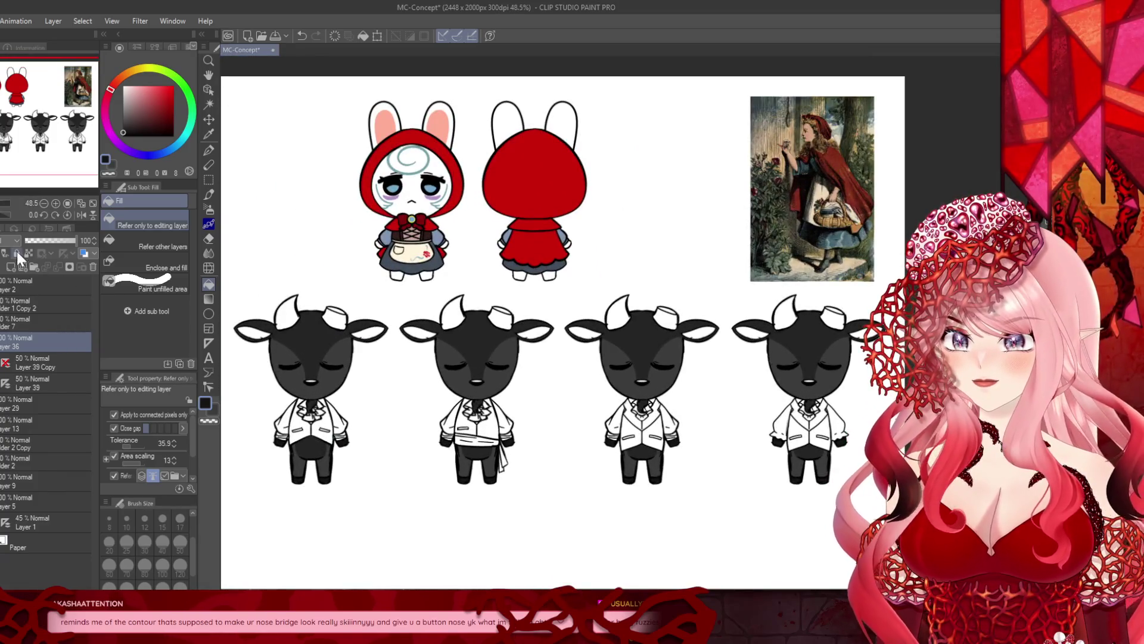
click(12, 265)
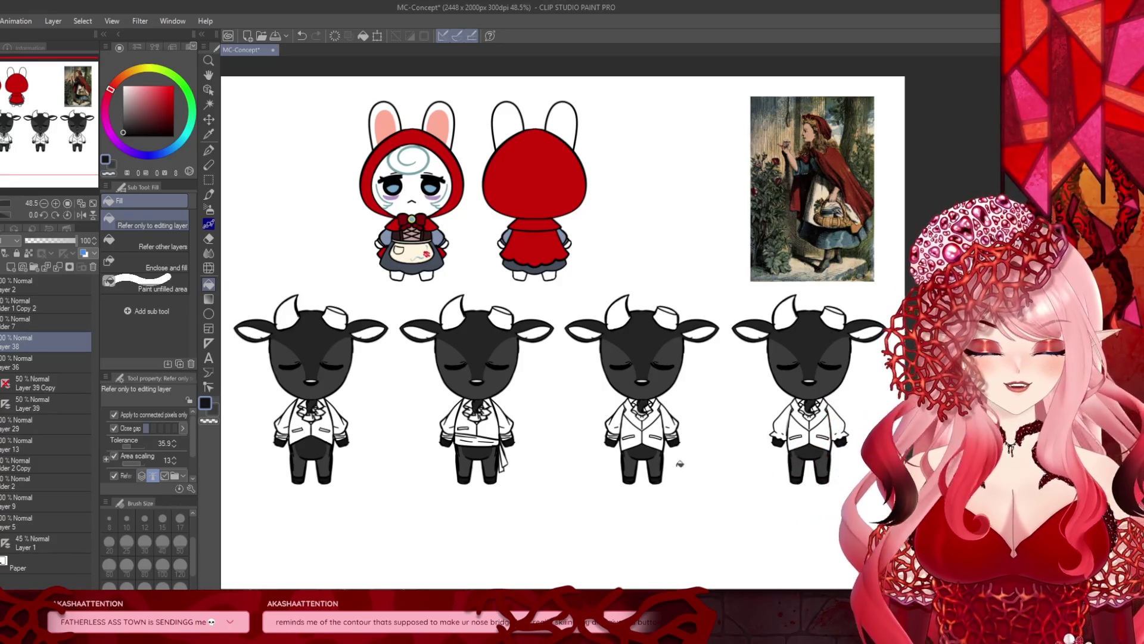
Step: Select Layer 36, add a new layer for the horns, and fill the first goat's front horn
scroll(635, 584, up, 1)
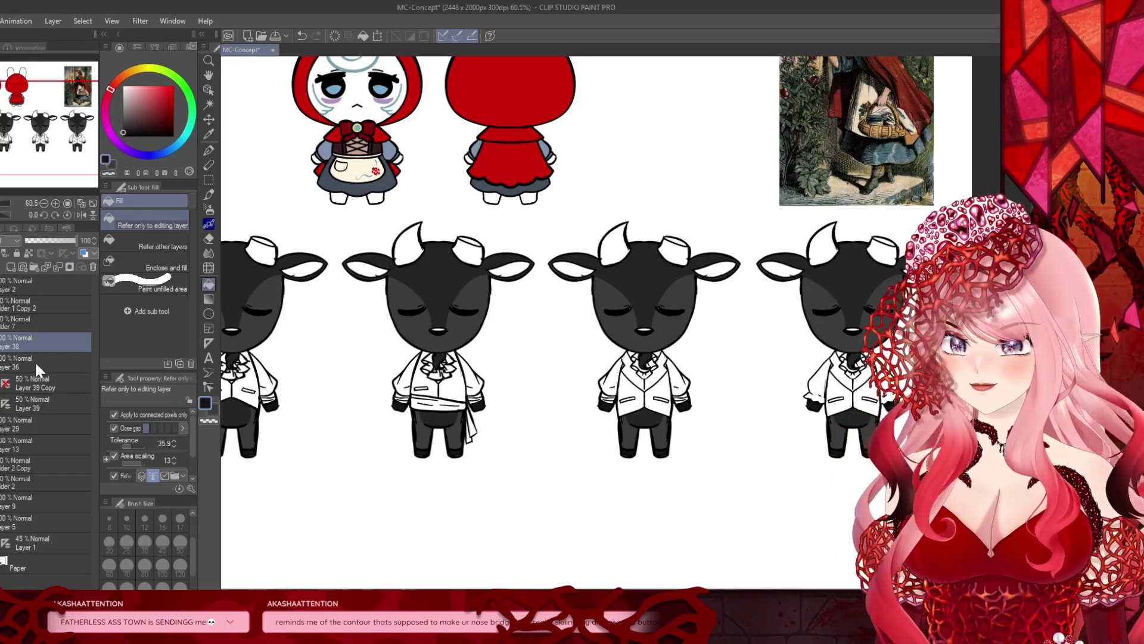
click(41, 363)
scroll(627, 377, up, 3)
scroll(627, 377, down, 4)
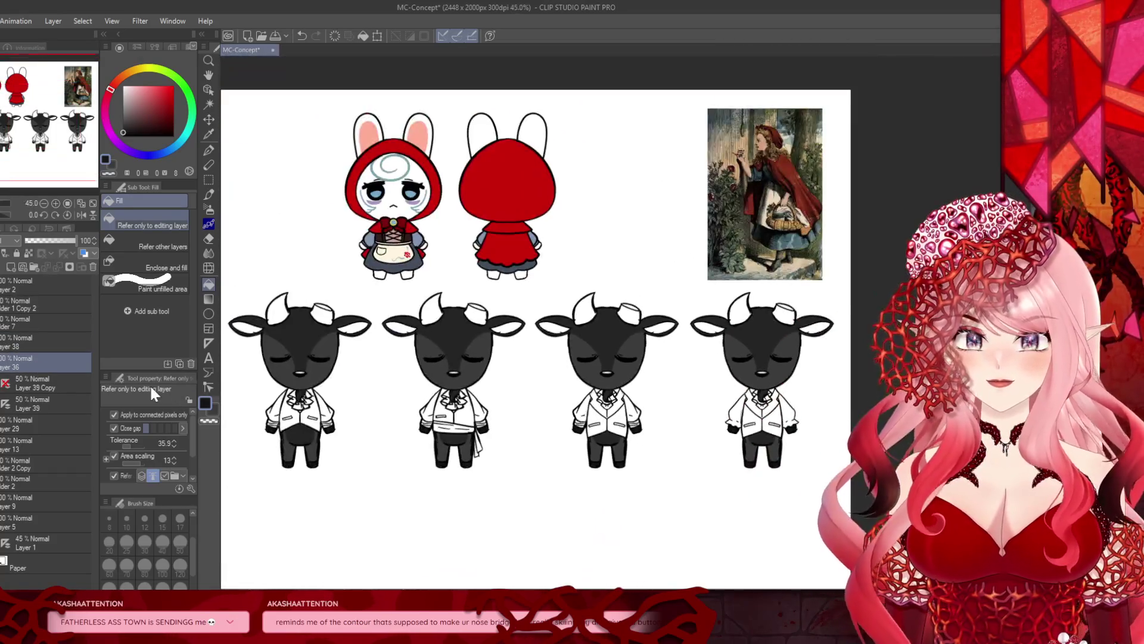
scroll(477, 357, up, 4)
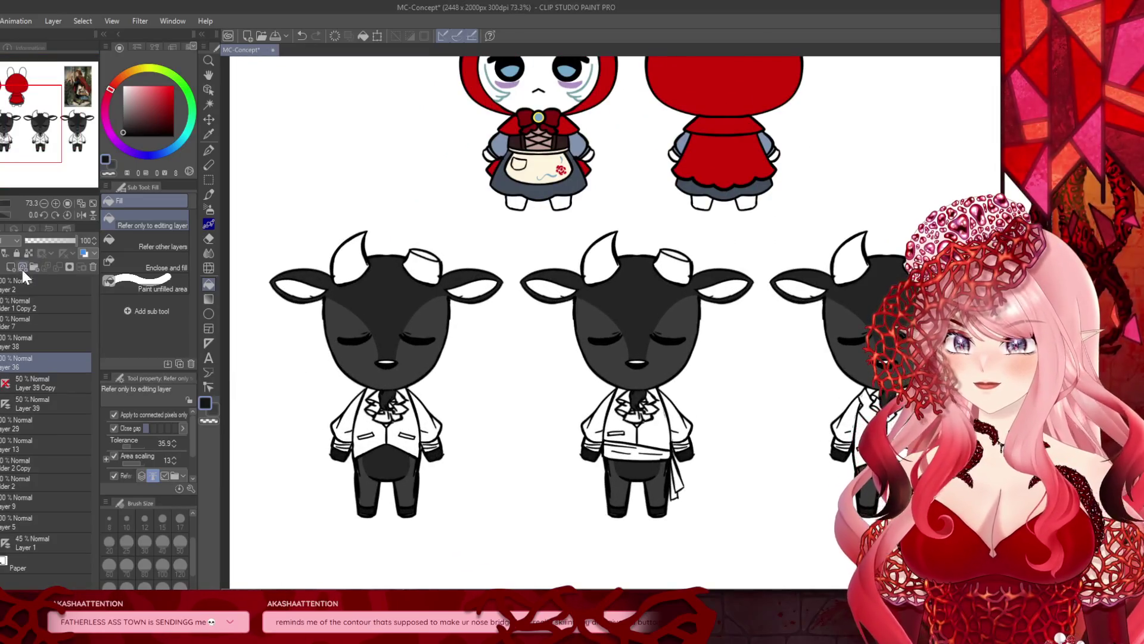
click(11, 268)
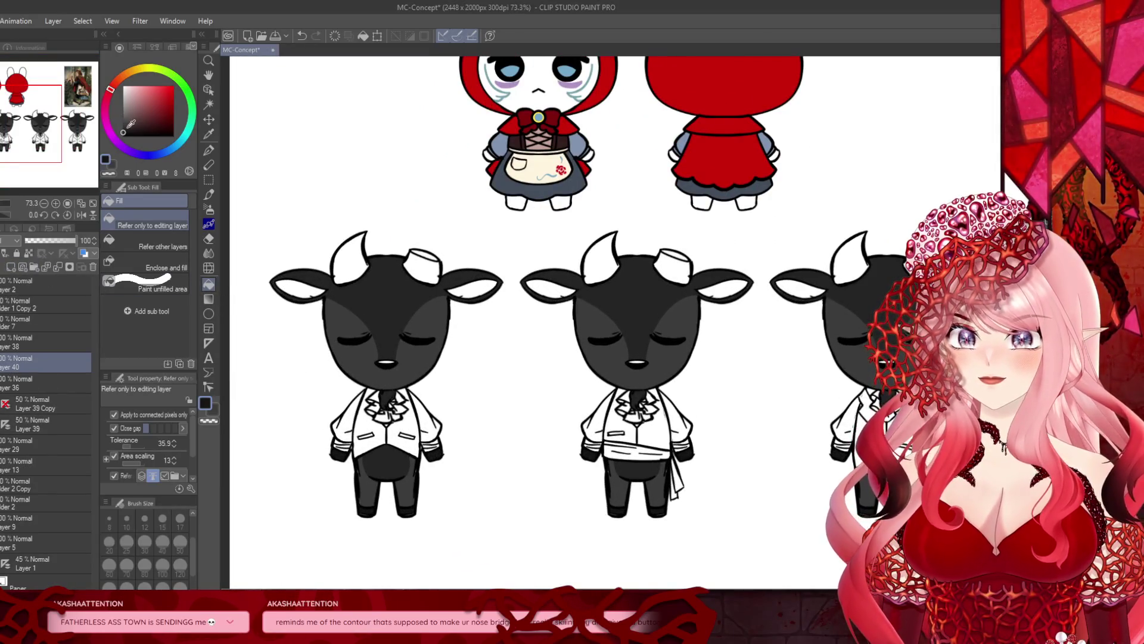
click(356, 256)
scroll(386, 205, down, 3)
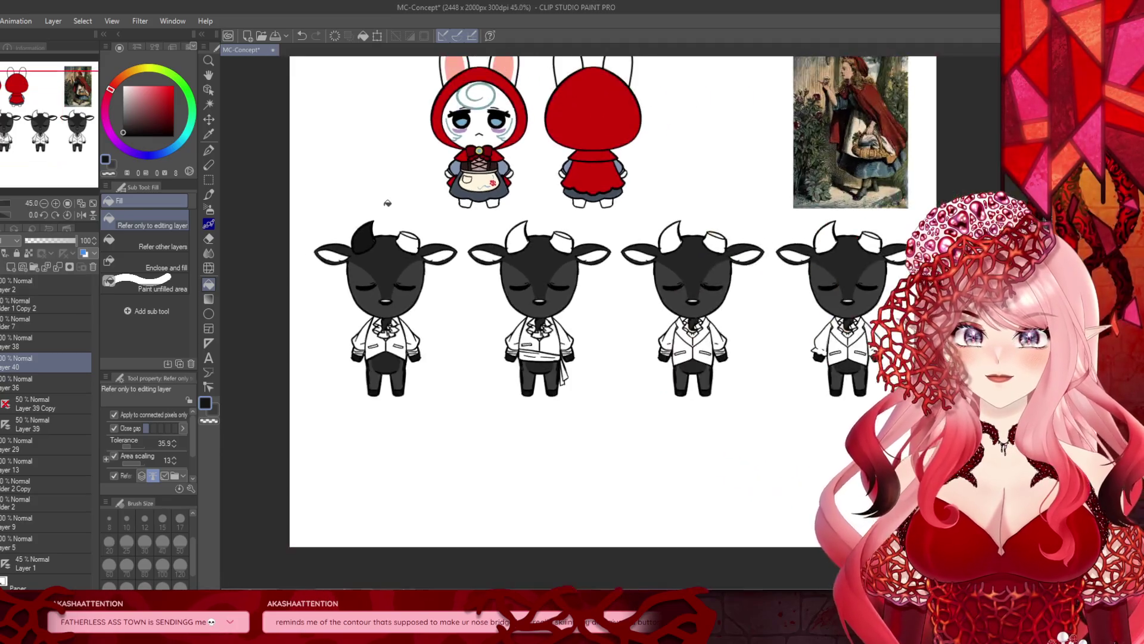
scroll(385, 204, up, 1)
scroll(525, 255, down, 2)
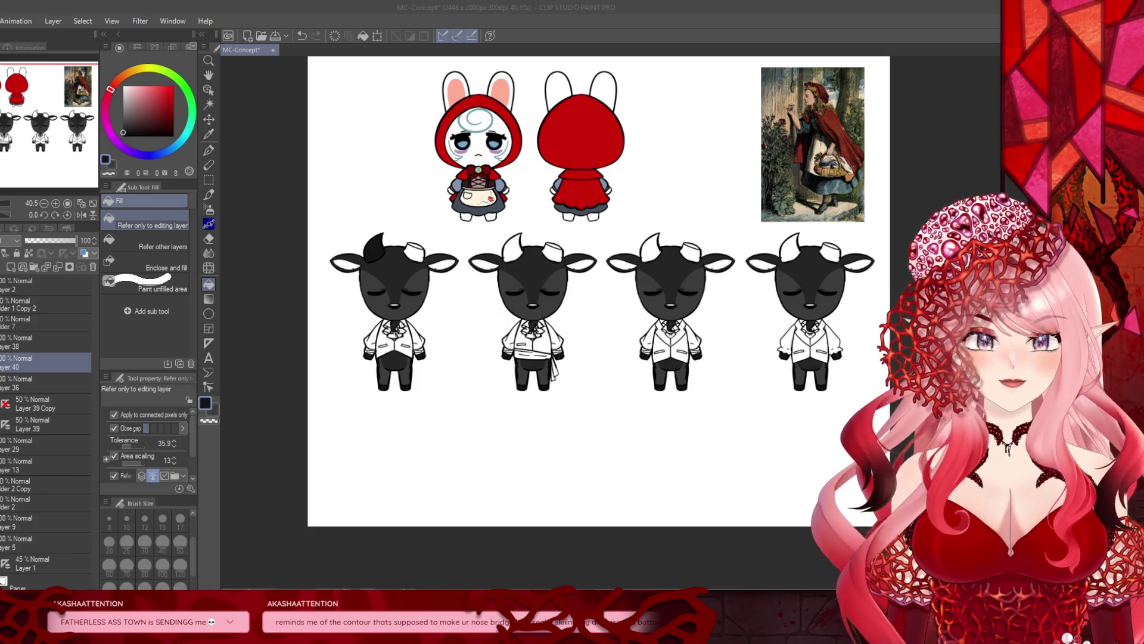
scroll(369, 227, up, 5)
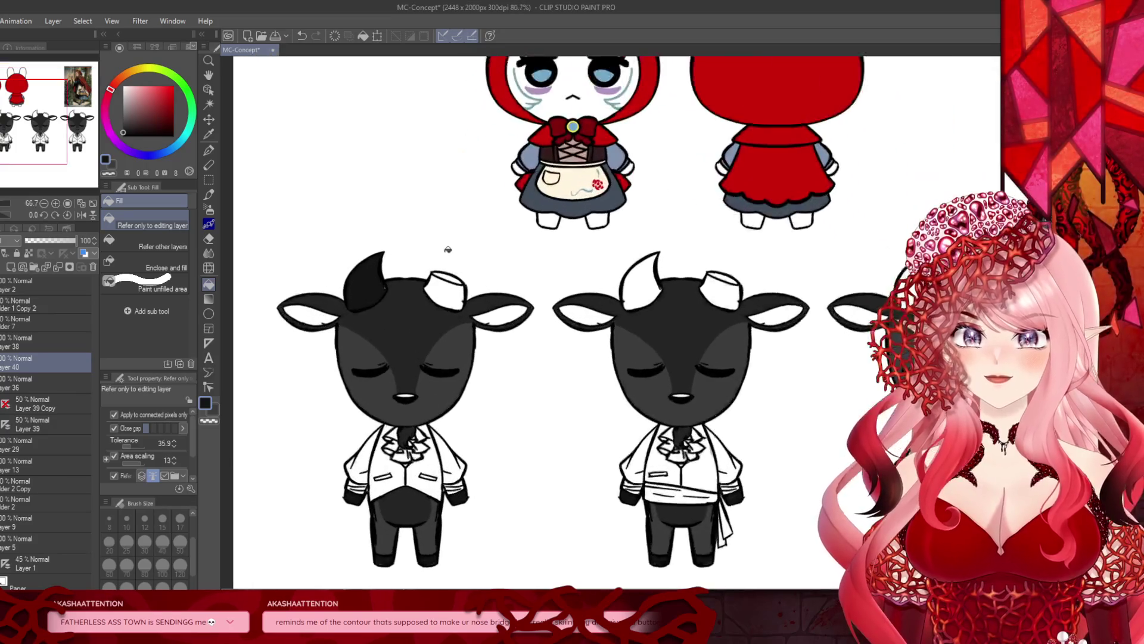
Step: Redo the horn fill with a lighter grey so both first-goat horns are medium grey
click(335, 36)
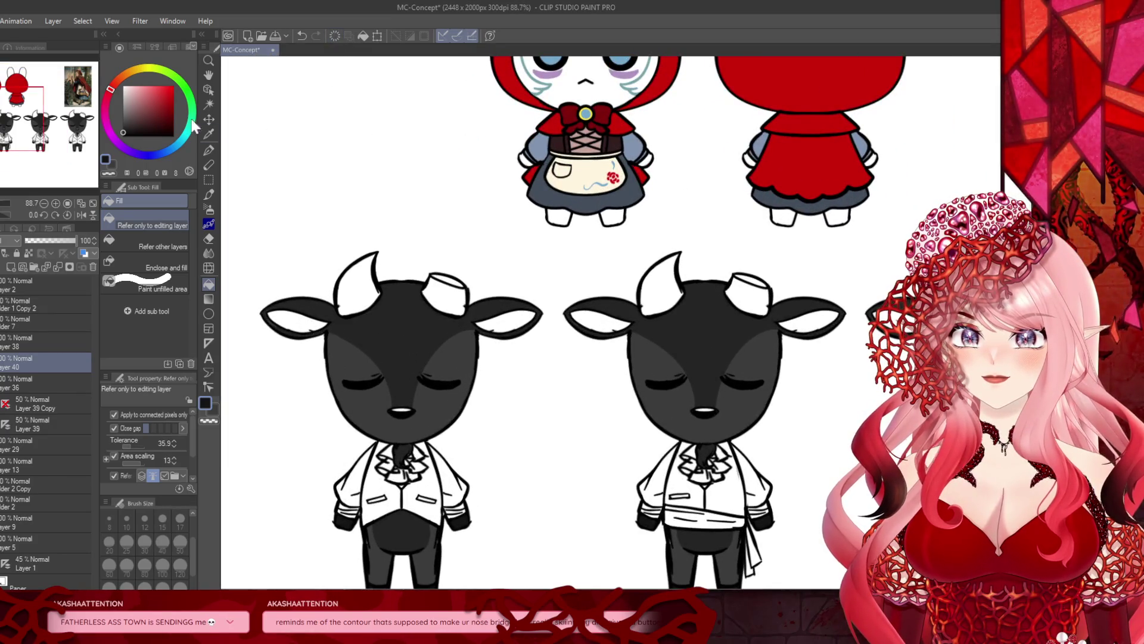
click(123, 119)
click(361, 278)
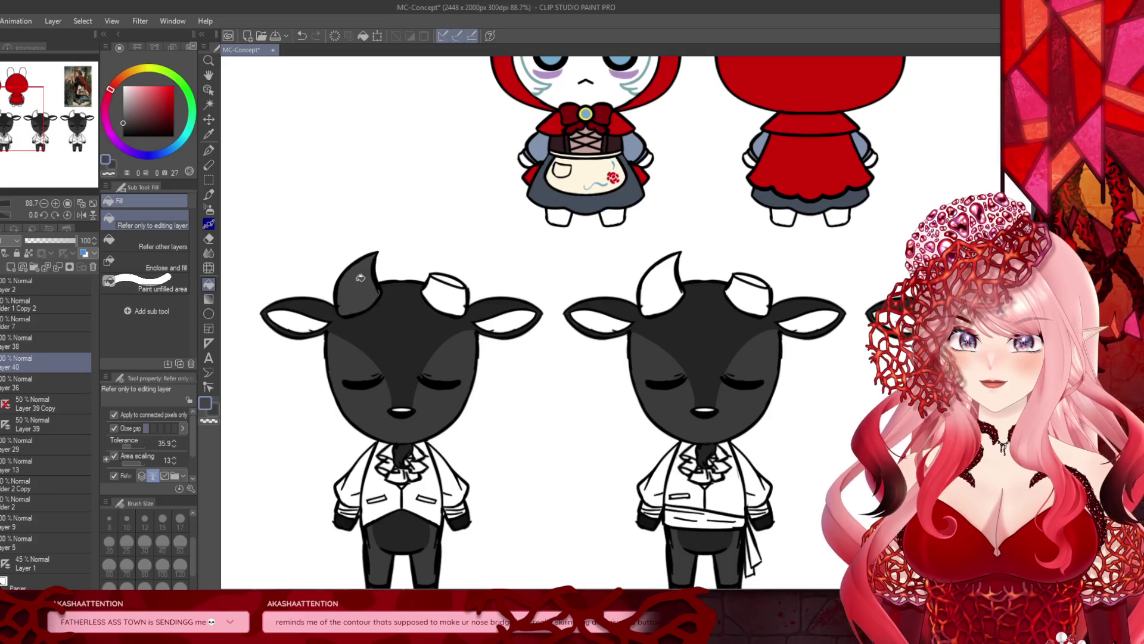
click(123, 114)
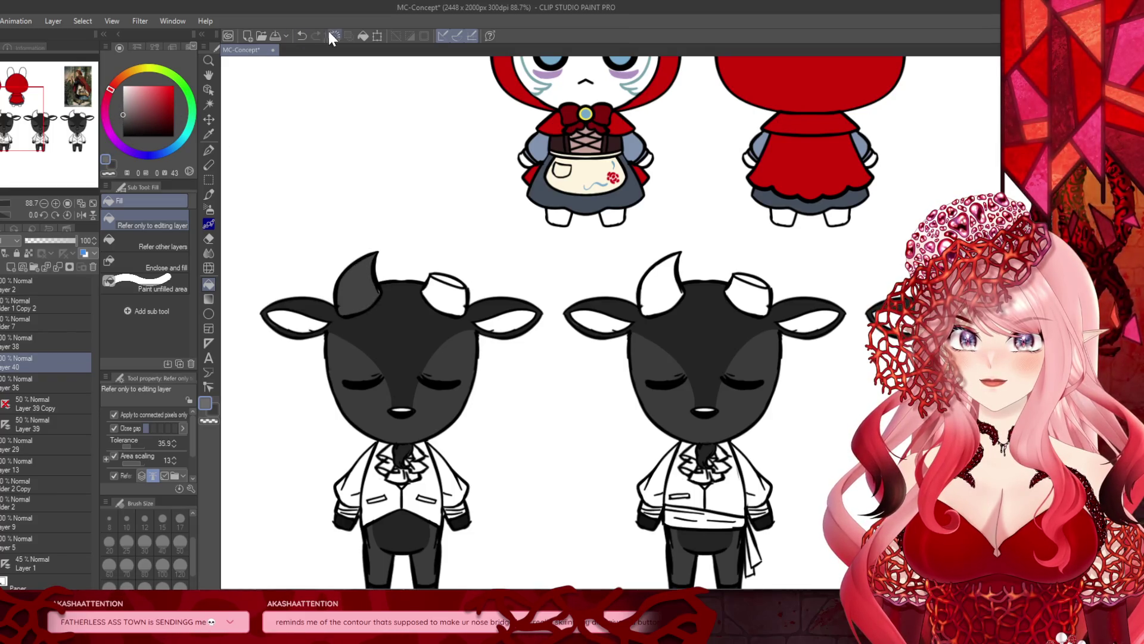
click(302, 35)
click(359, 281)
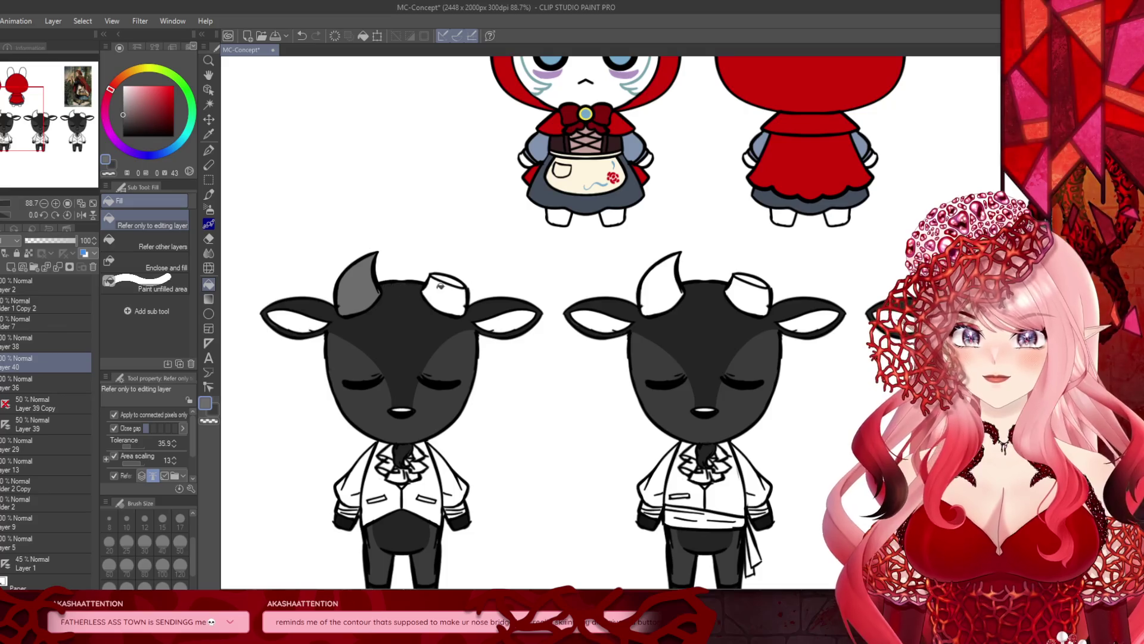
click(440, 285)
scroll(272, 289, down, 2)
scroll(271, 290, up, 3)
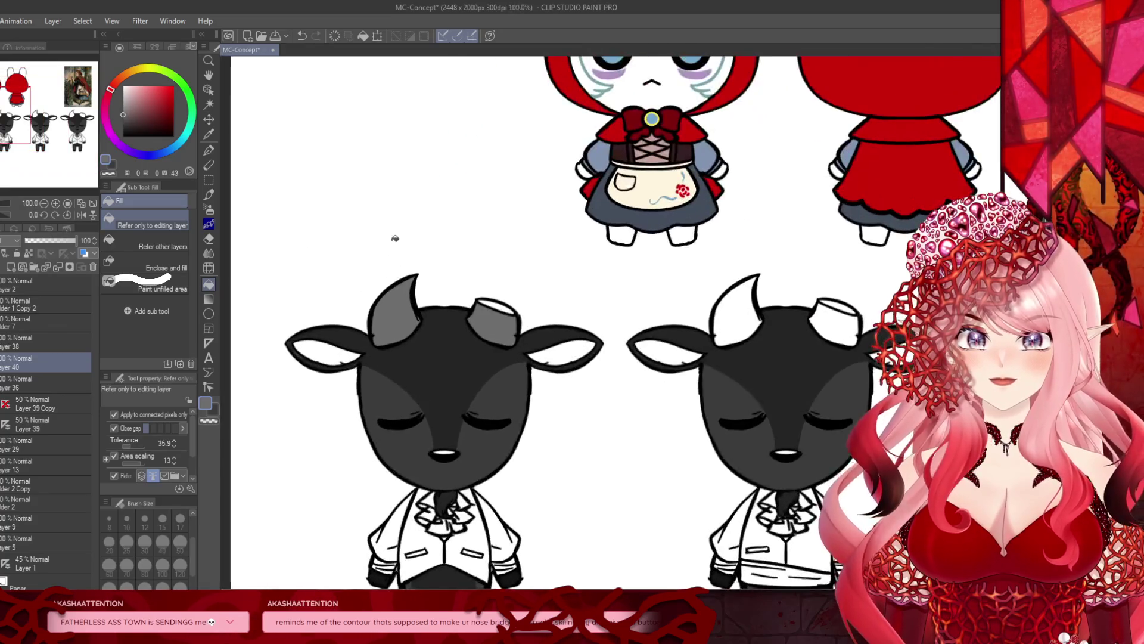
scroll(435, 261, up, 2)
Step: Fill the flat top face of the first goat's right horn light greyish pink
click(127, 105)
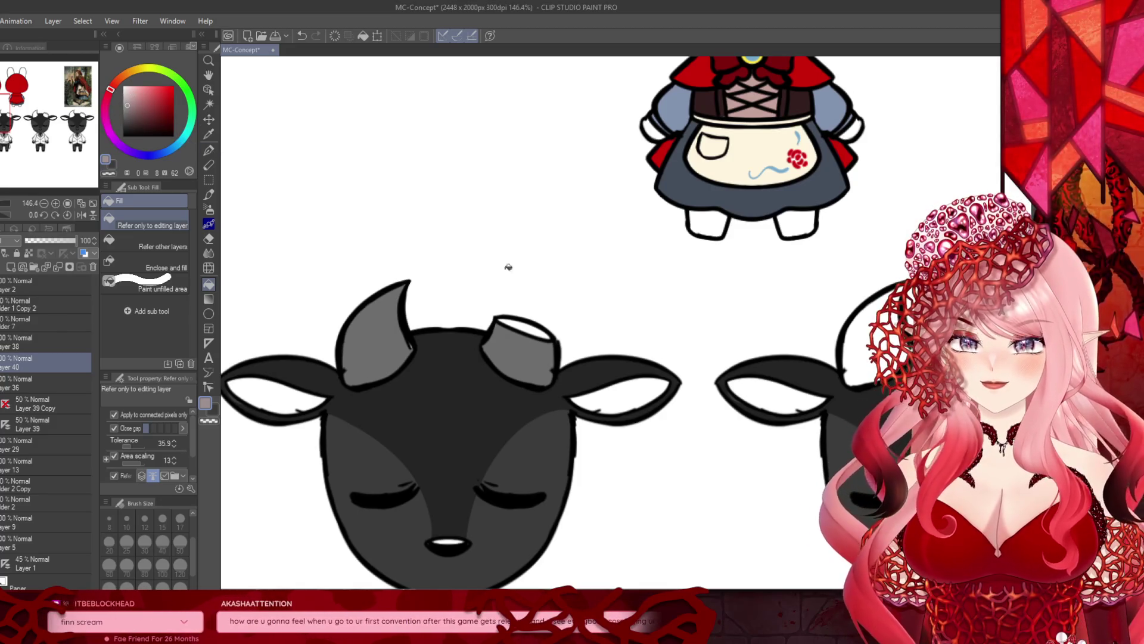
click(525, 326)
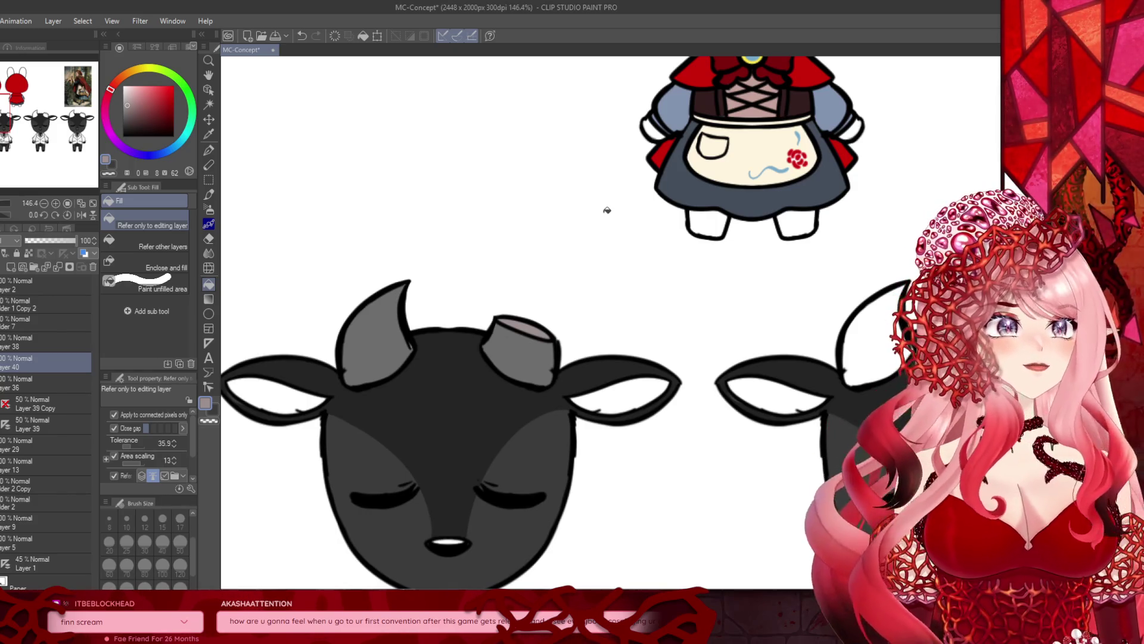
scroll(607, 210, down, 5)
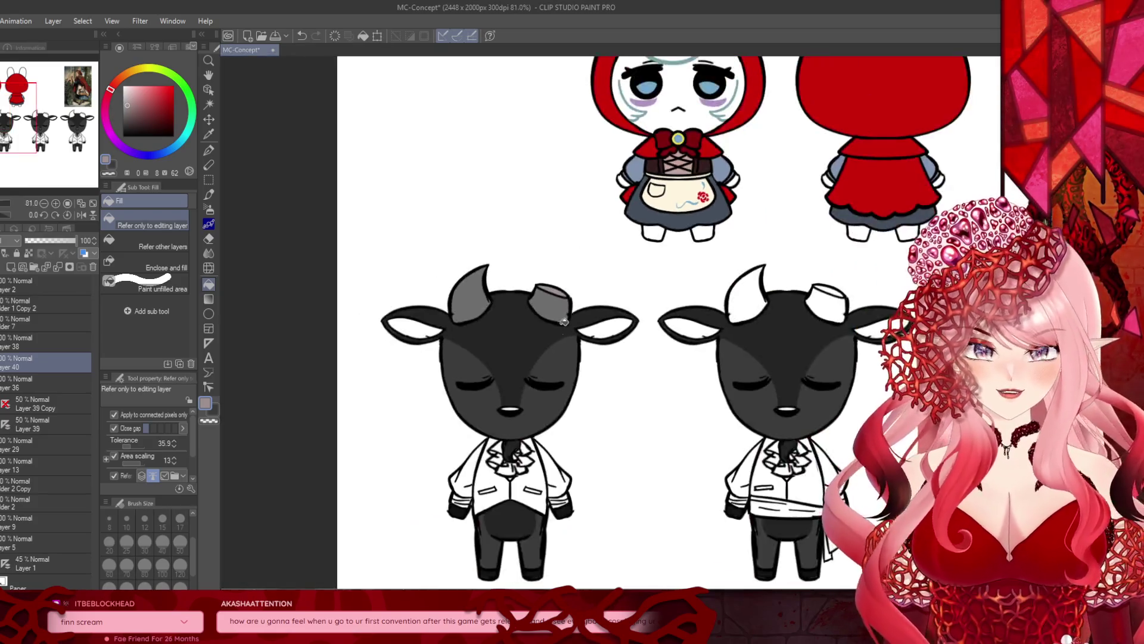
Step: Undo the grey horn fills and try filling both horns pink
scroll(451, 258, up, 2)
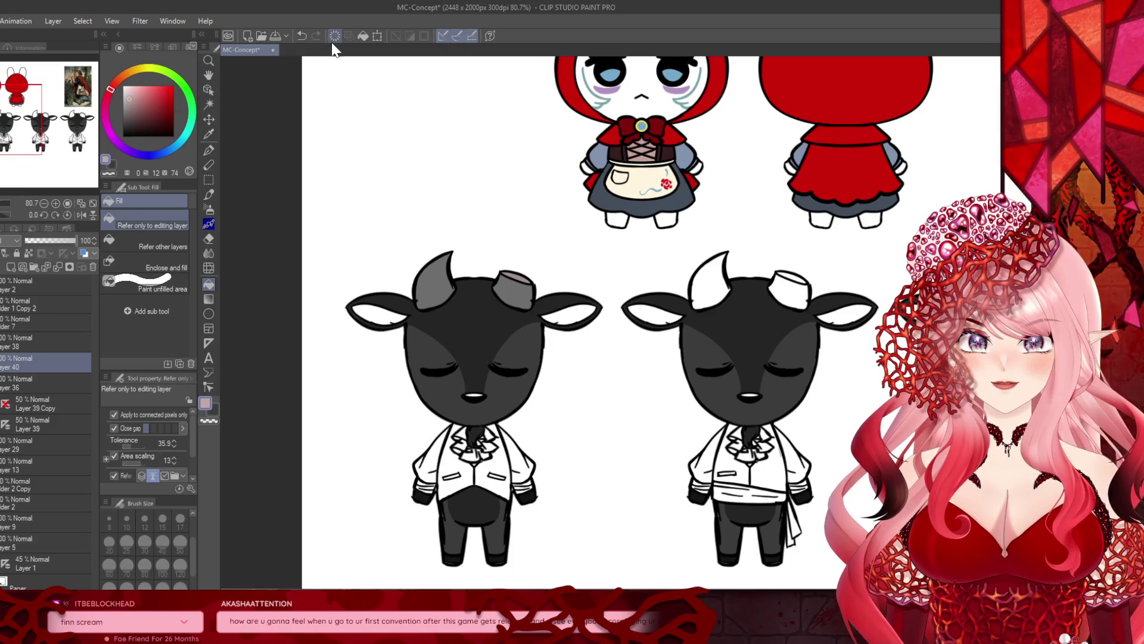
key(ctrl+z)
click(451, 280)
click(517, 292)
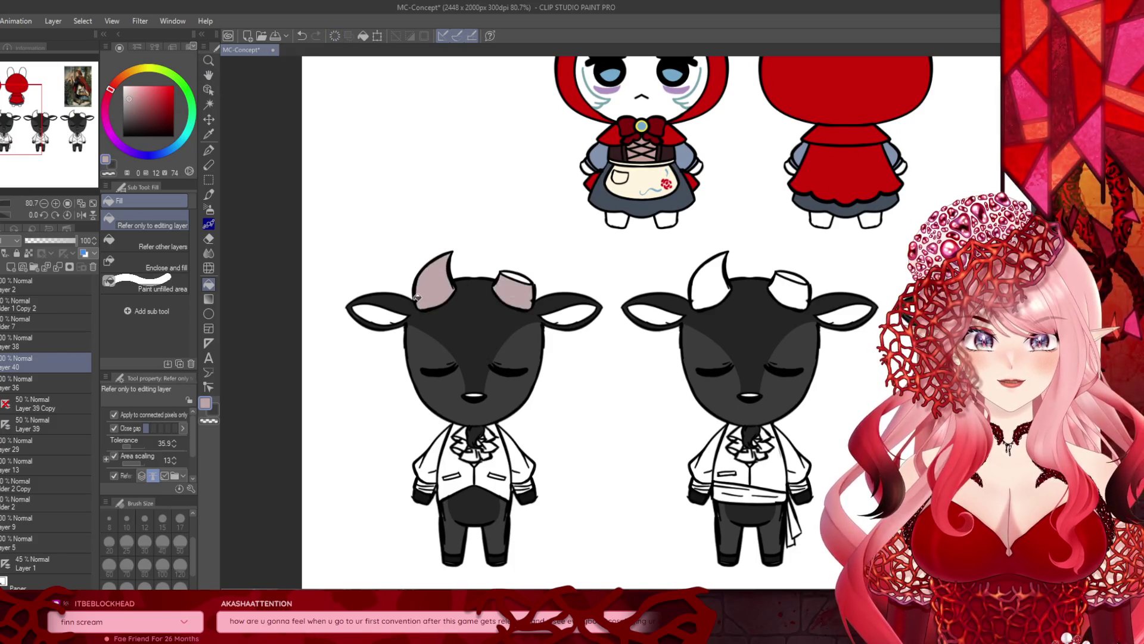
scroll(416, 297, down, 2)
scroll(417, 296, up, 2)
scroll(417, 296, up, 2)
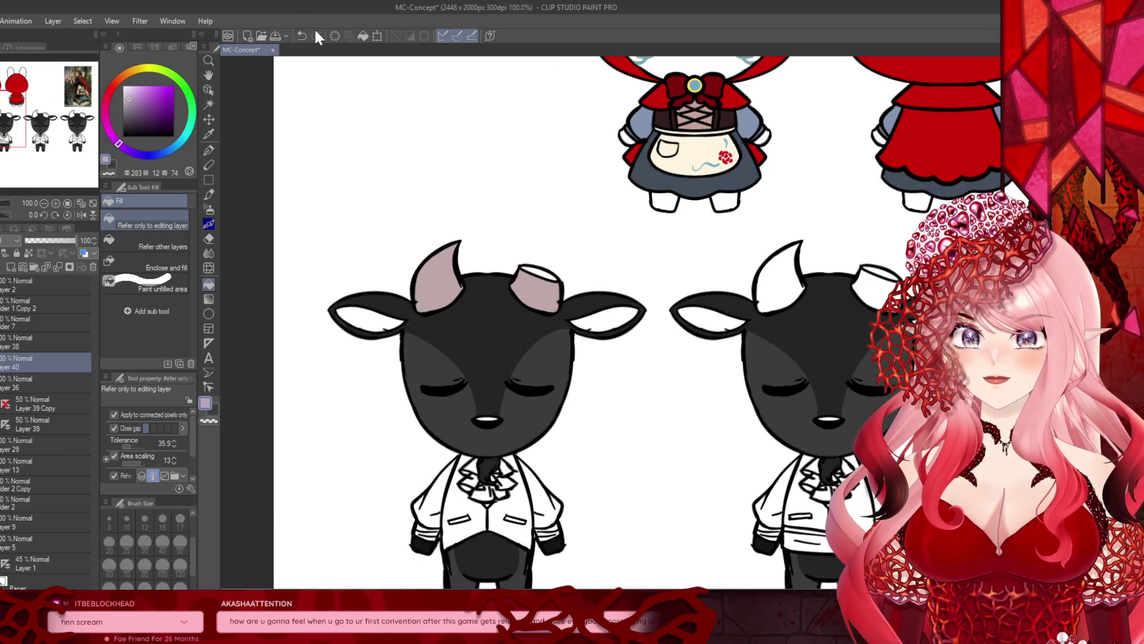
Step: Replace the pink with a soft lavender on both of the first goat's horns
key(ctrl+z)
key(ctrl+z)
click(452, 283)
click(536, 288)
scroll(338, 258, down, 1)
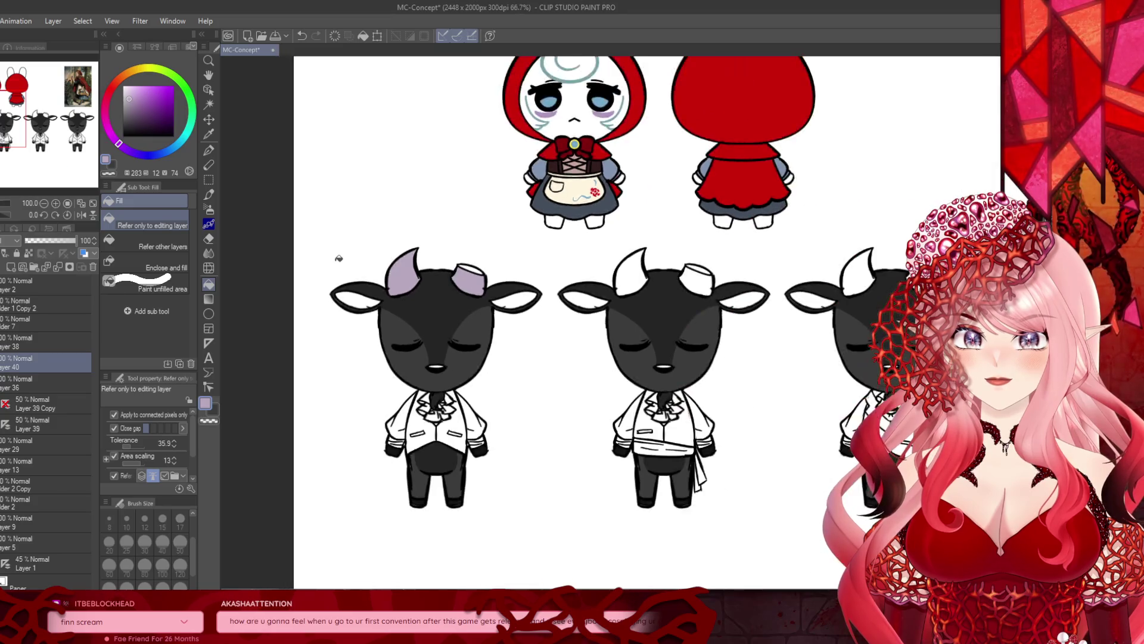
scroll(440, 262, up, 3)
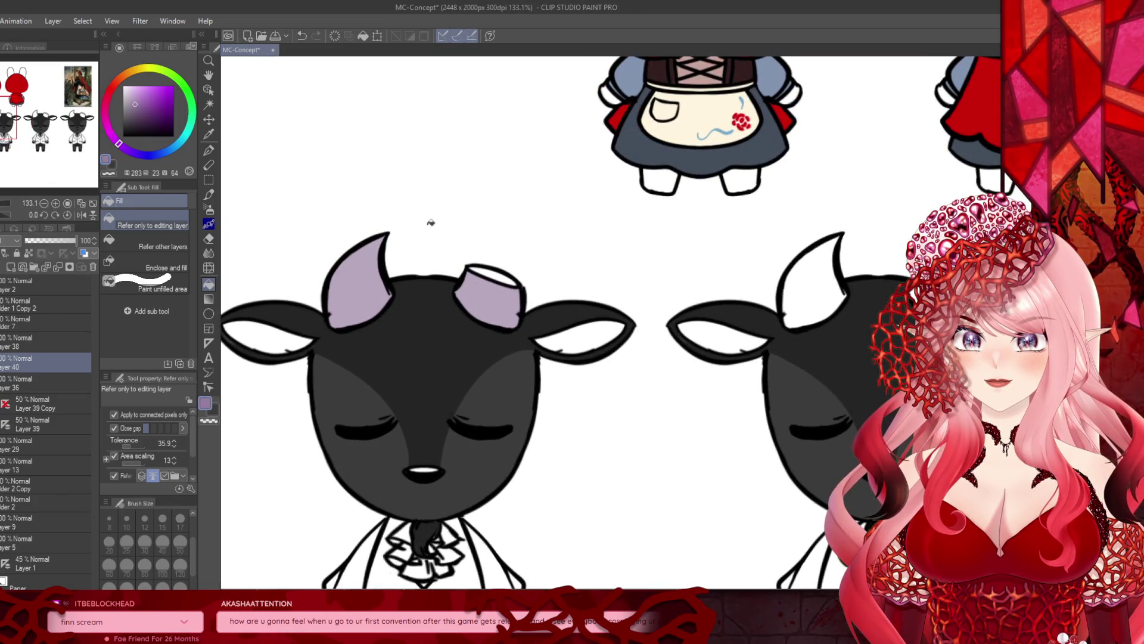
scroll(501, 275, down, 3)
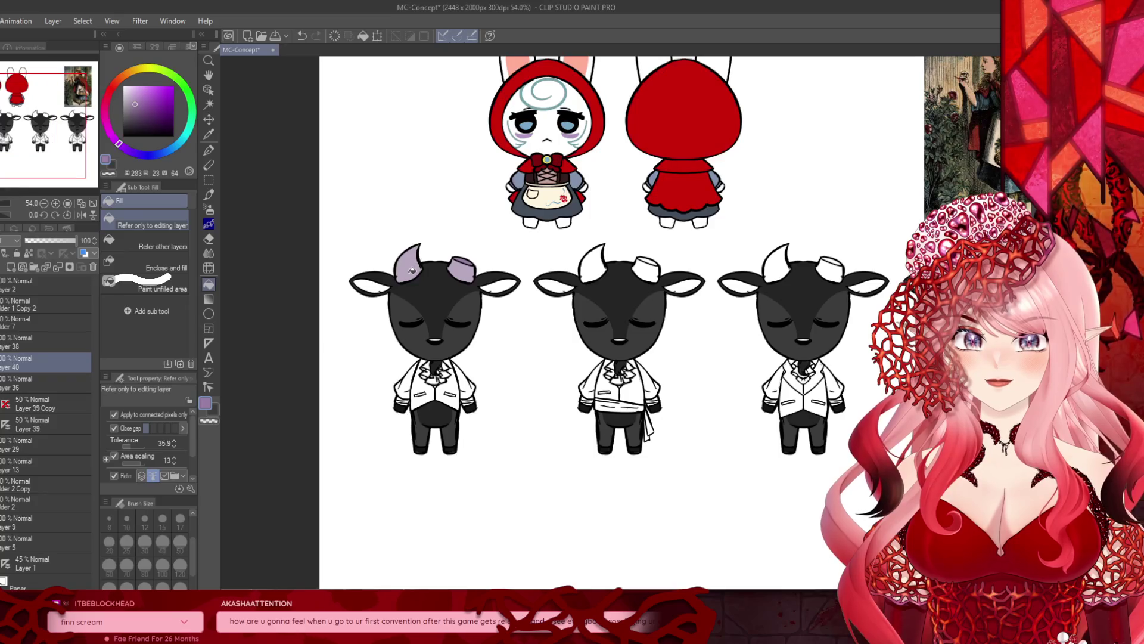
scroll(412, 270, up, 4)
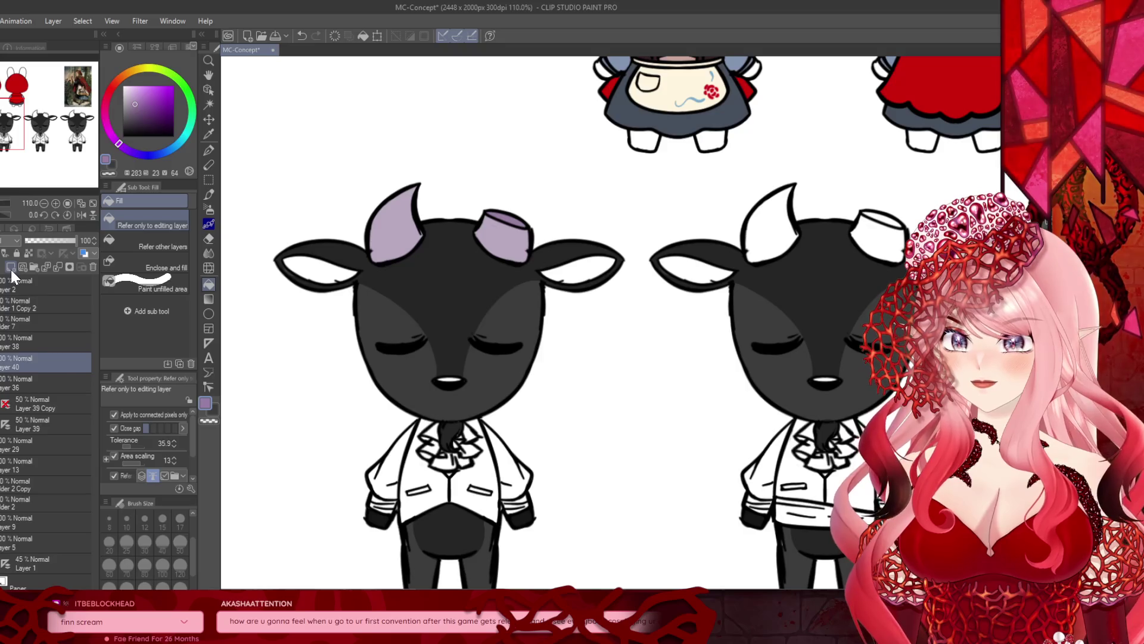
click(34, 407)
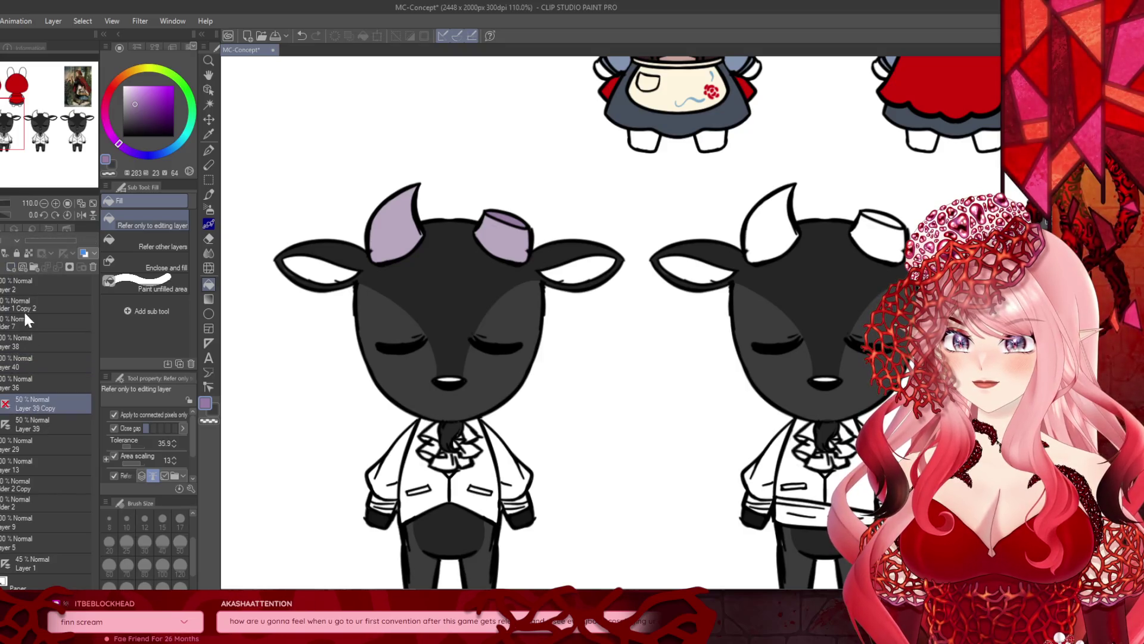
Step: On a new layer, fill both of the first goat's inner ears a dusty pink
click(12, 268)
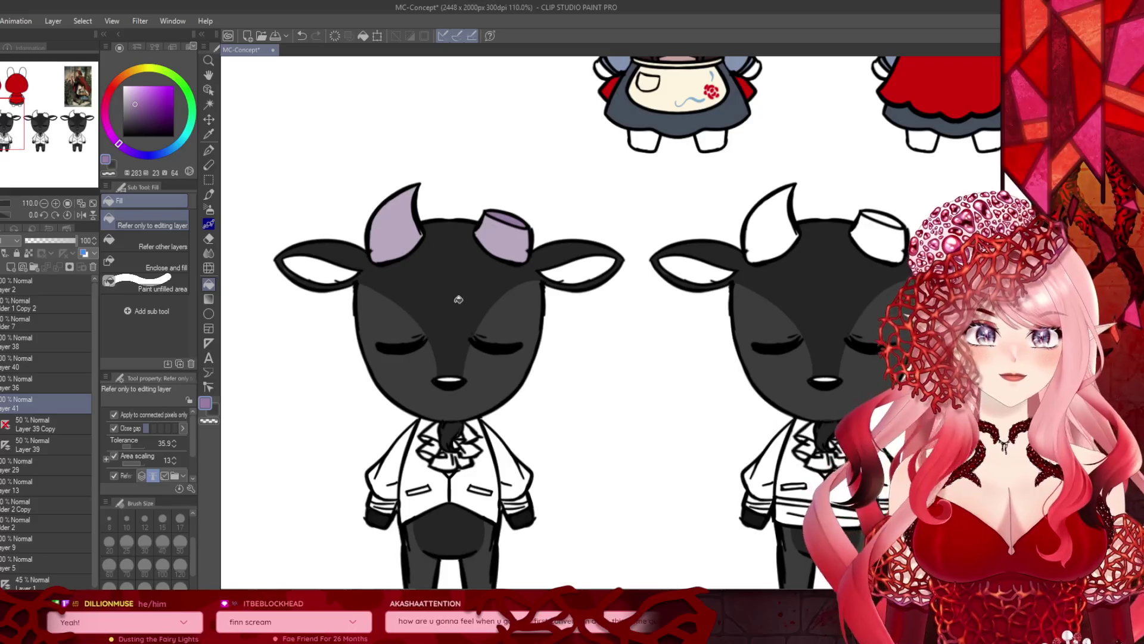
click(105, 107)
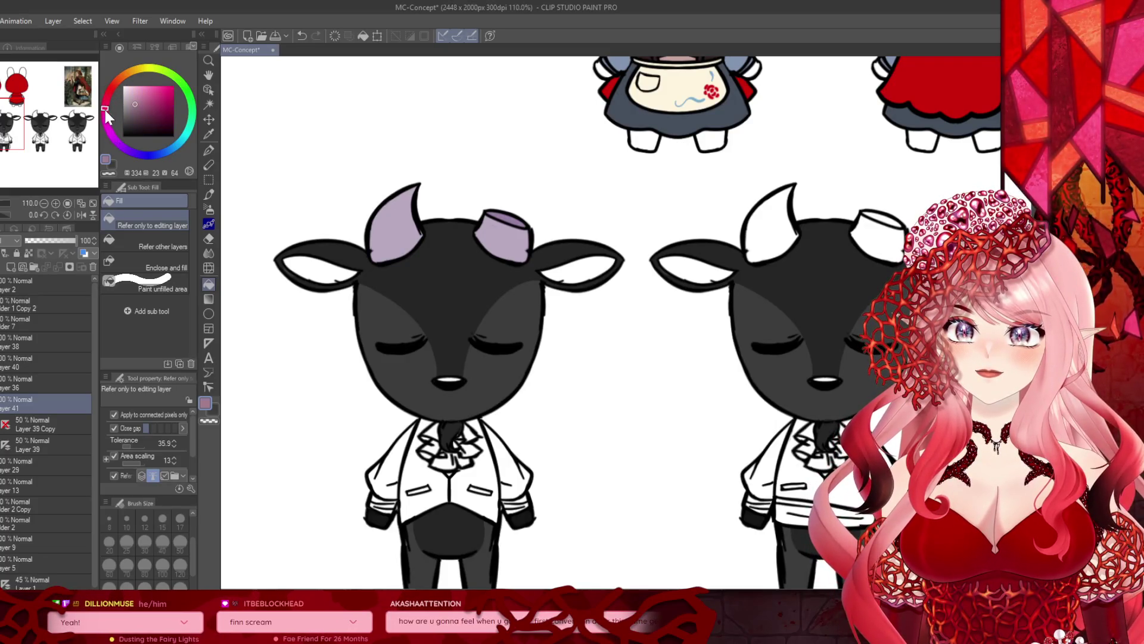
click(139, 97)
click(284, 269)
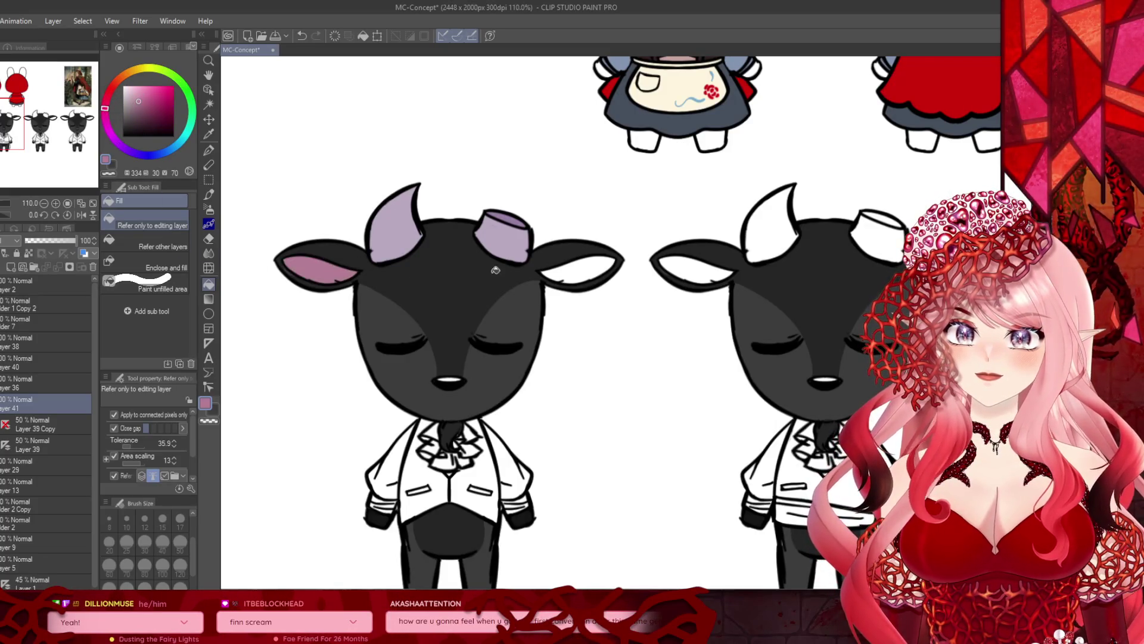
click(572, 269)
scroll(474, 271, down, 3)
scroll(422, 356, up, 3)
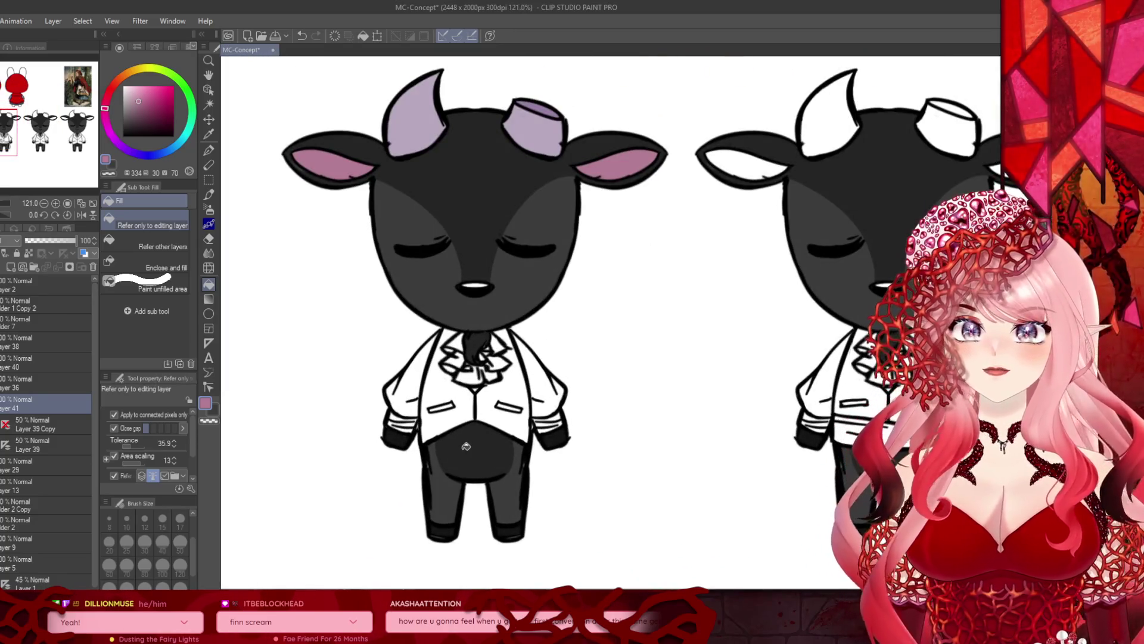
Step: Add a new layer for the vest and pick a dark shade
click(13, 268)
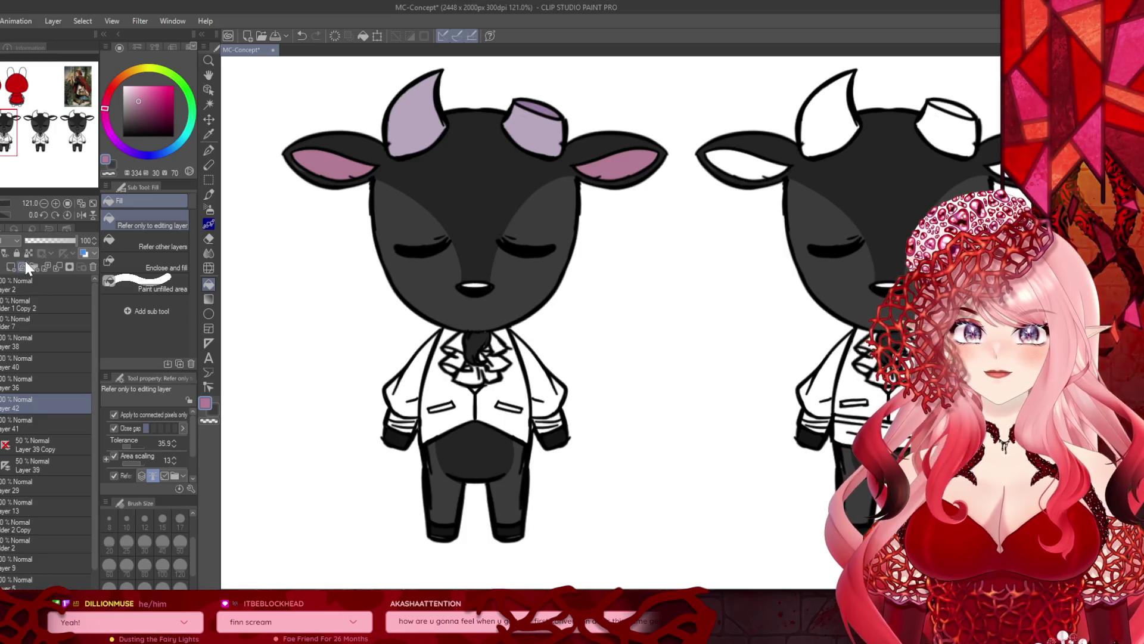
scroll(268, 239, down, 1)
click(138, 120)
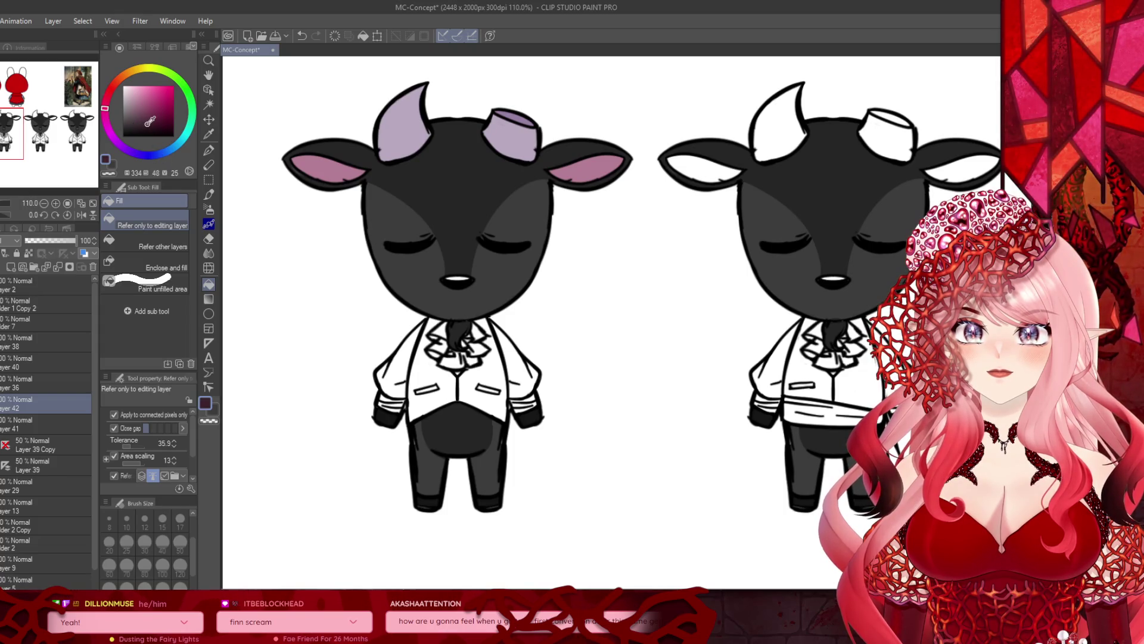
Step: Fill the first goat's left and right vest panels dark purple
click(149, 124)
click(435, 373)
click(474, 374)
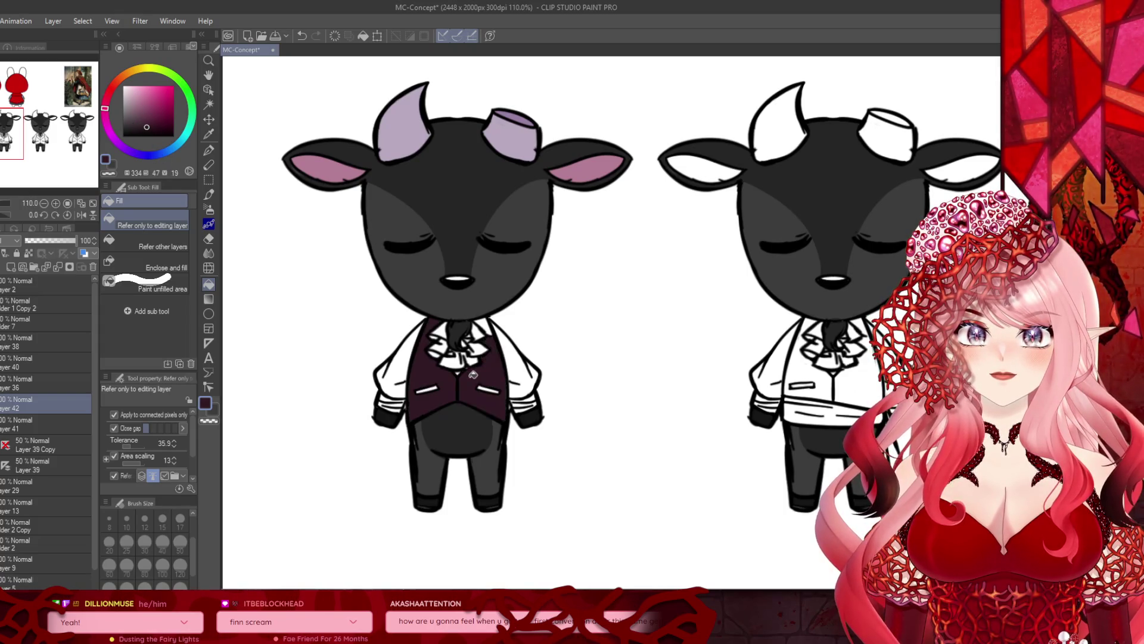
scroll(452, 361, up, 2)
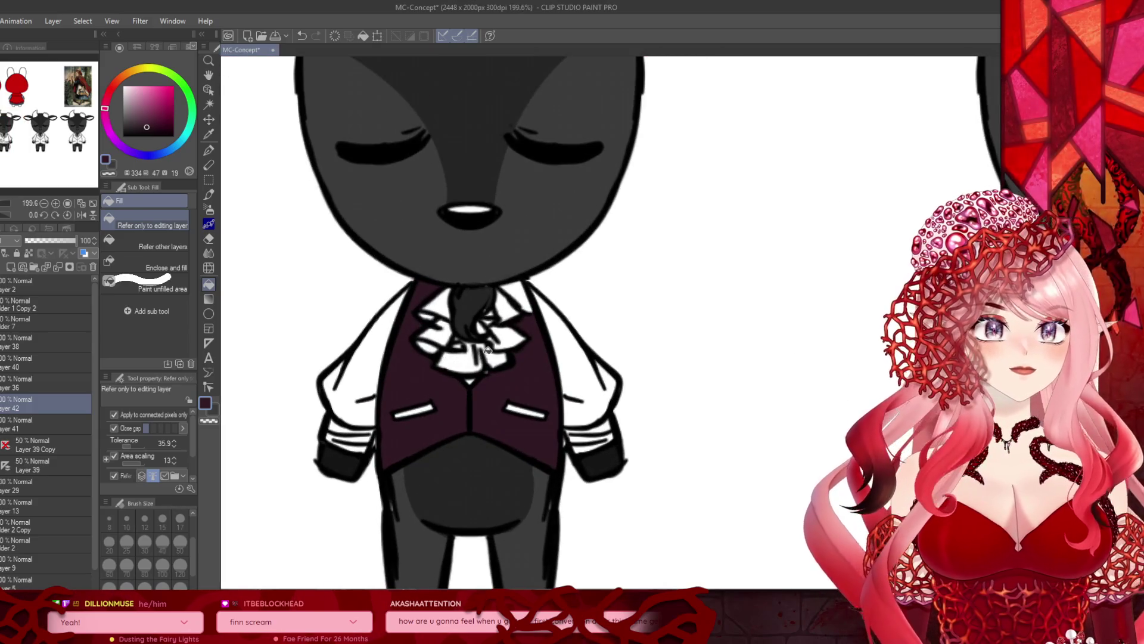
scroll(520, 285, up, 1)
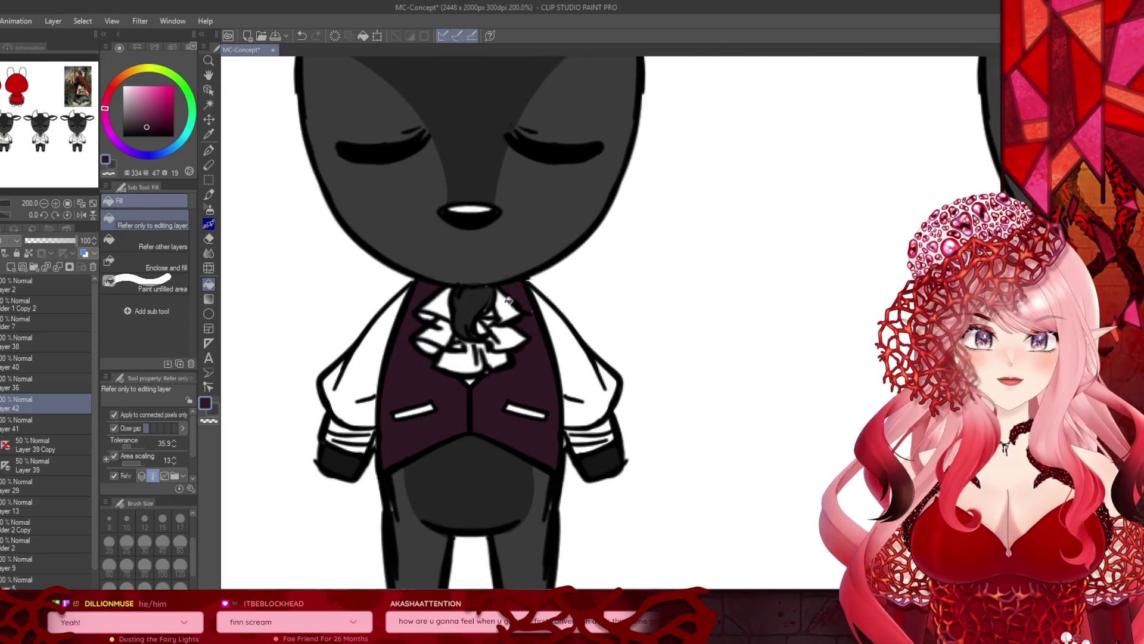
scroll(472, 347, down, 1)
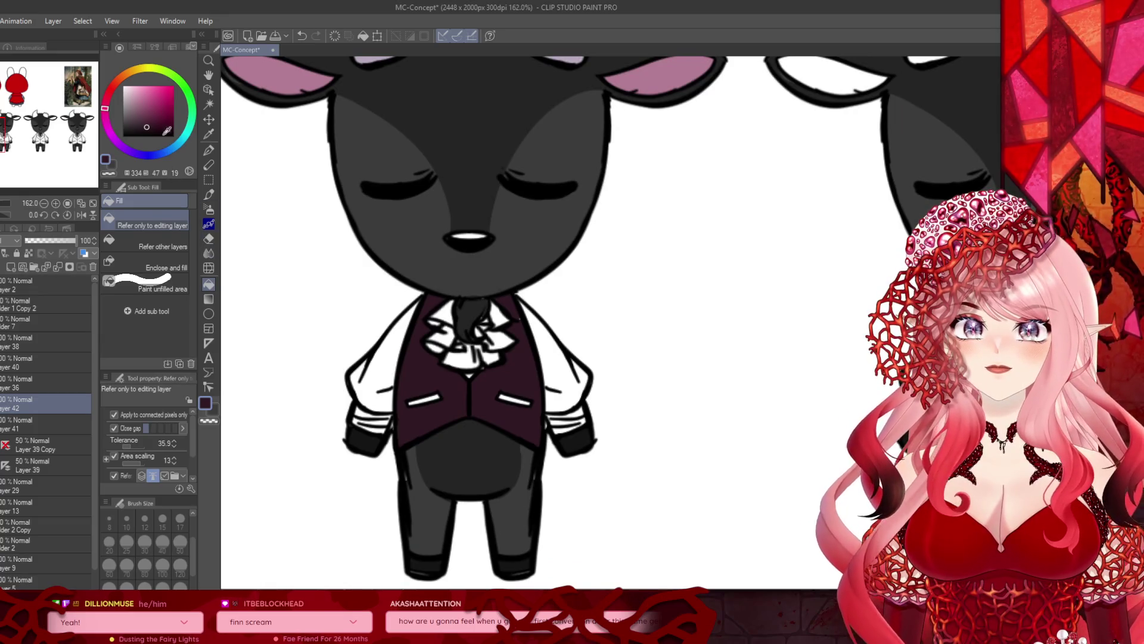
Step: Switch to the Pen at size 80 with a slightly different purple, restricting Layer 42 to the vest
click(149, 122)
click(208, 149)
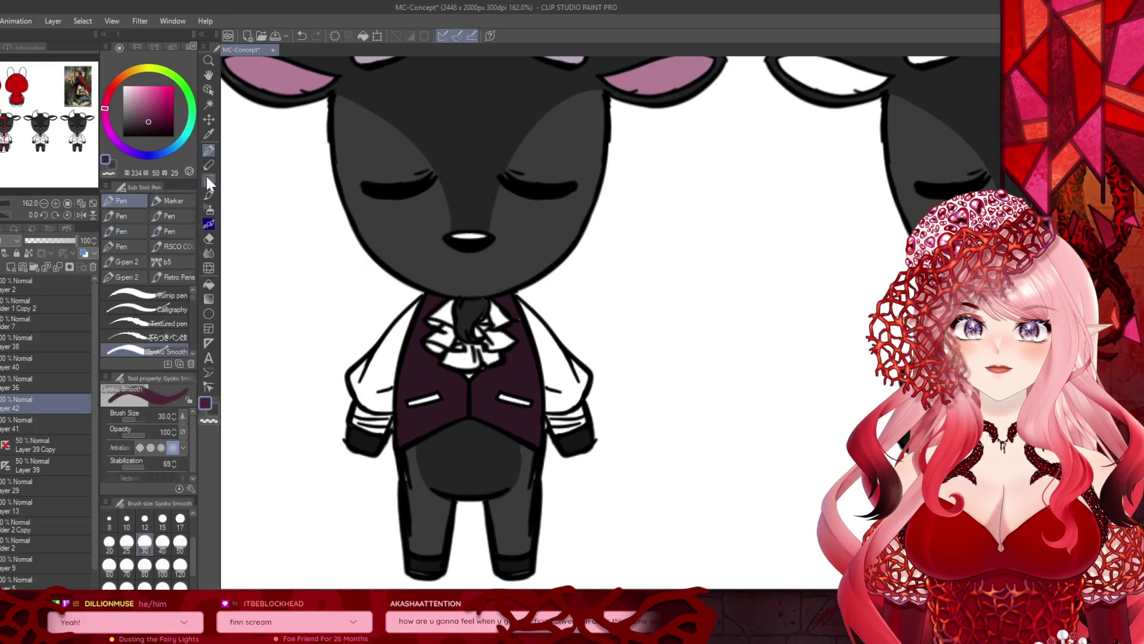
click(151, 570)
click(29, 252)
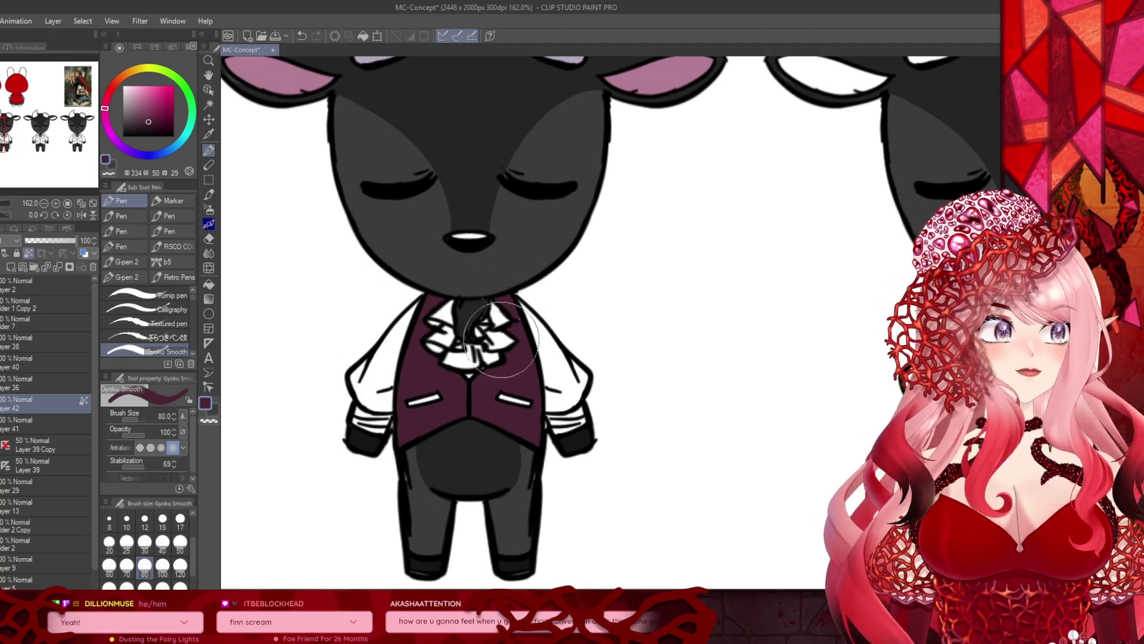
scroll(477, 298, down, 3)
scroll(353, 283, up, 2)
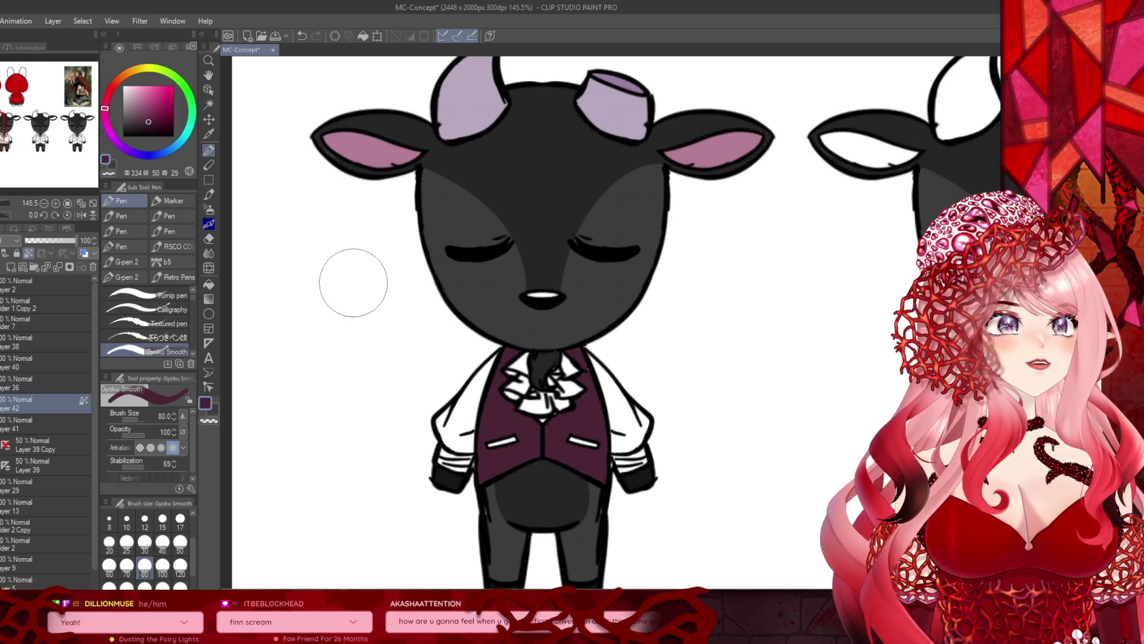
Step: Add a new layer inside the folder above Layer 36 for the eye colour
scroll(354, 283, up, 1)
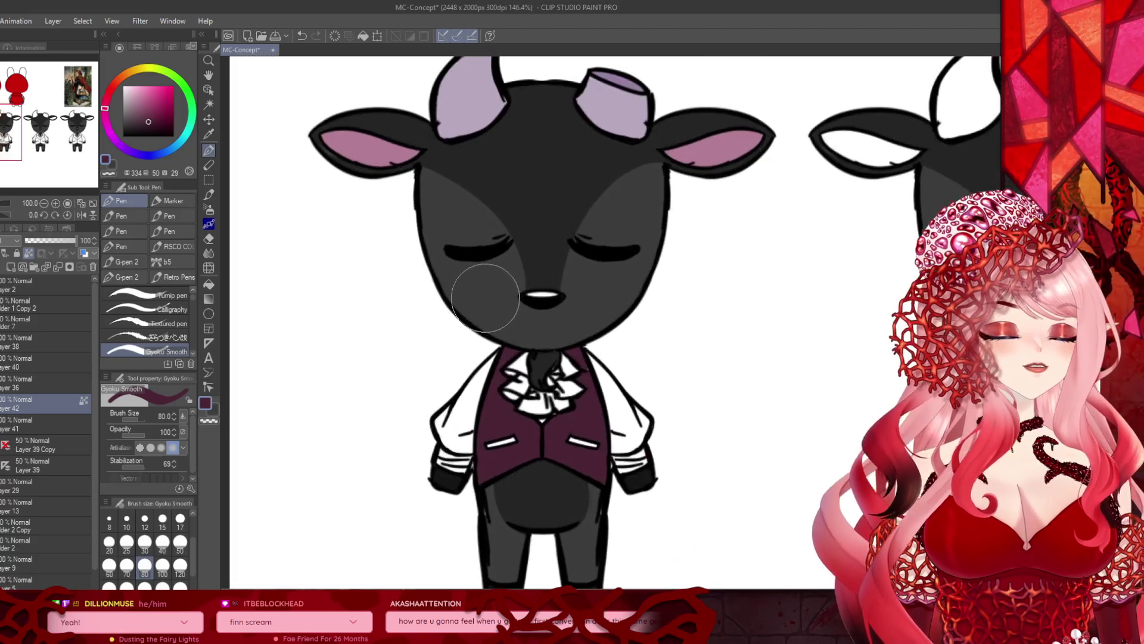
click(7, 386)
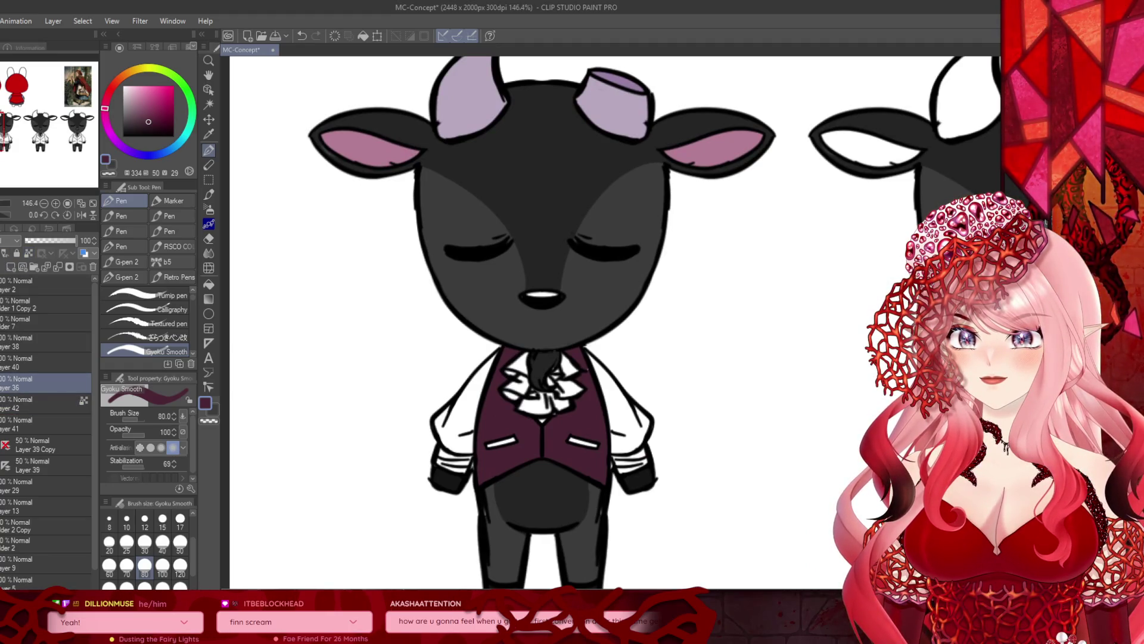
click(20, 327)
click(10, 267)
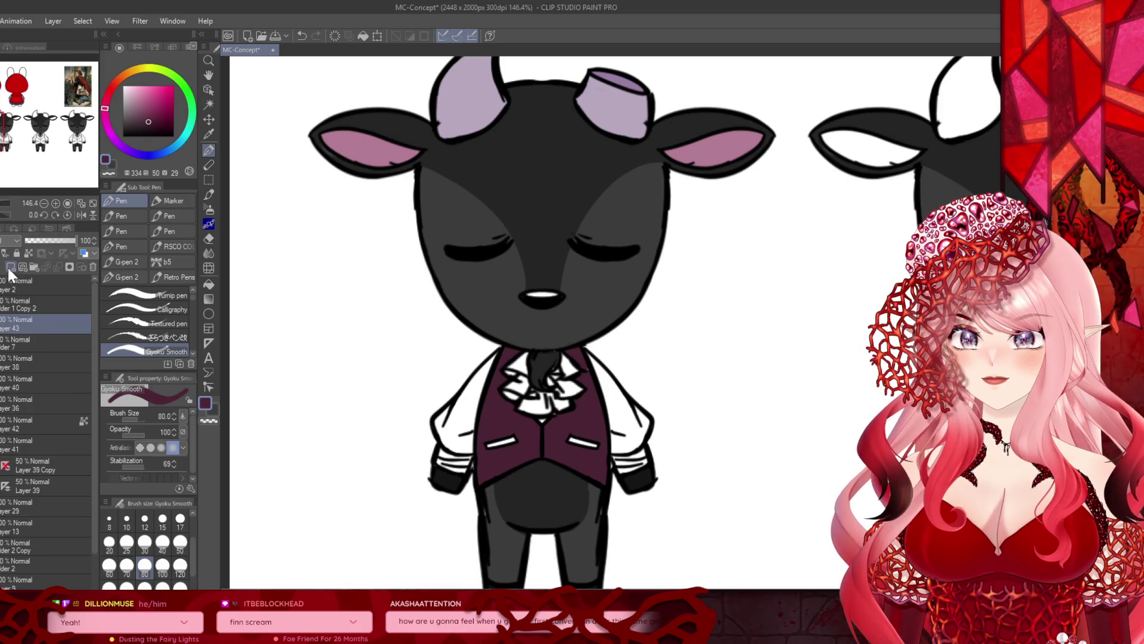
Step: Choose red for the eyes, undo a trial stroke, and set the brush size to 30
click(111, 166)
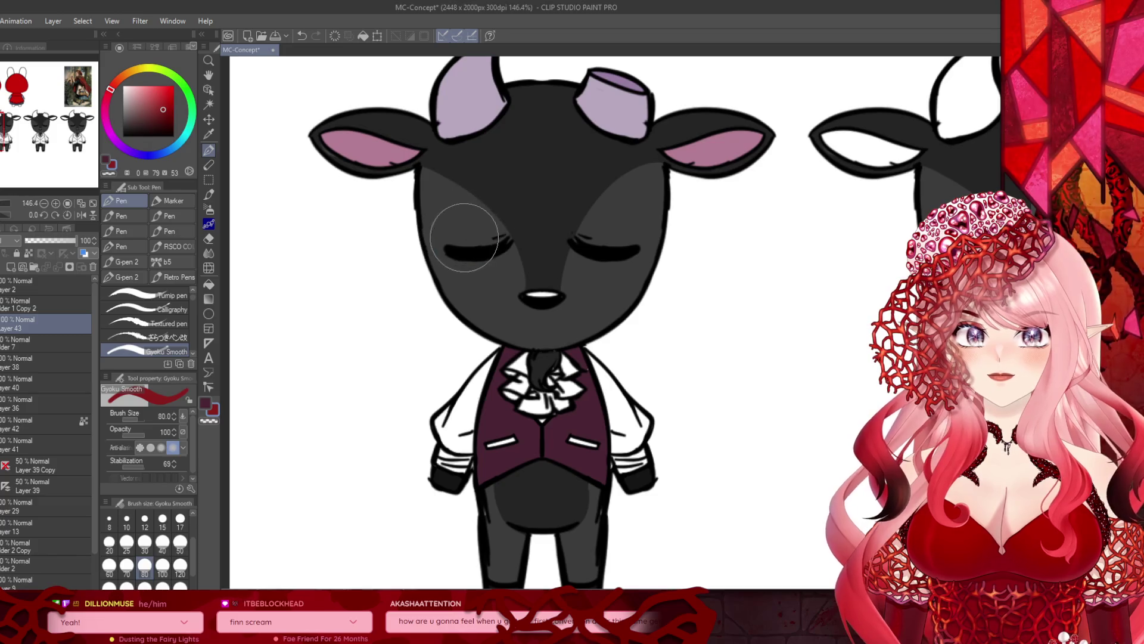
drag(447, 253, 511, 238)
click(302, 35)
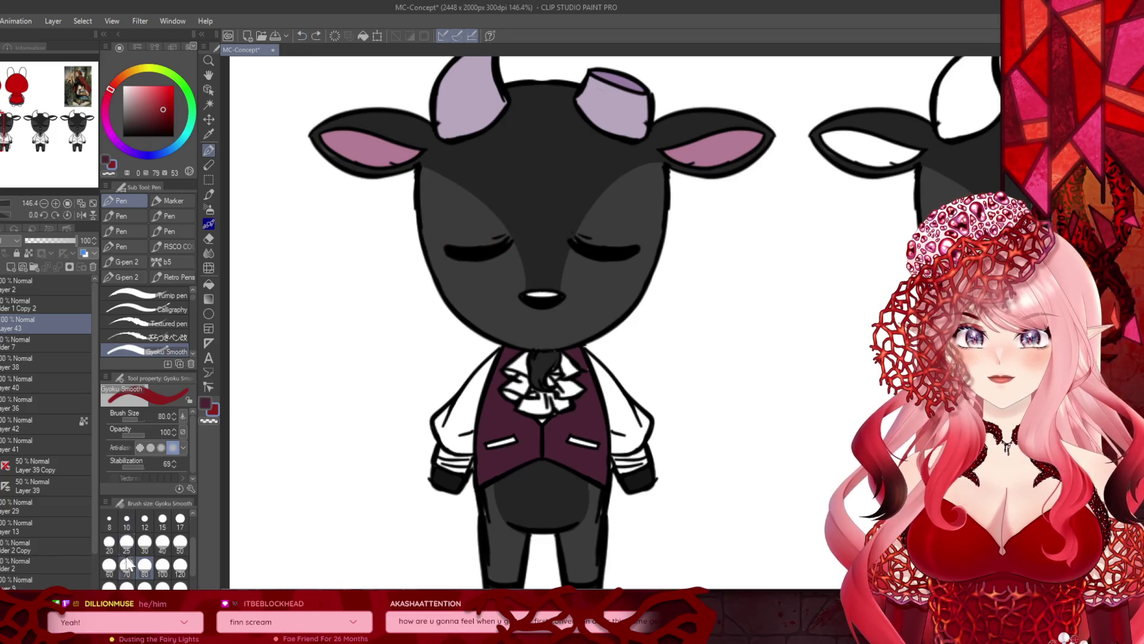
click(144, 541)
click(168, 112)
click(174, 109)
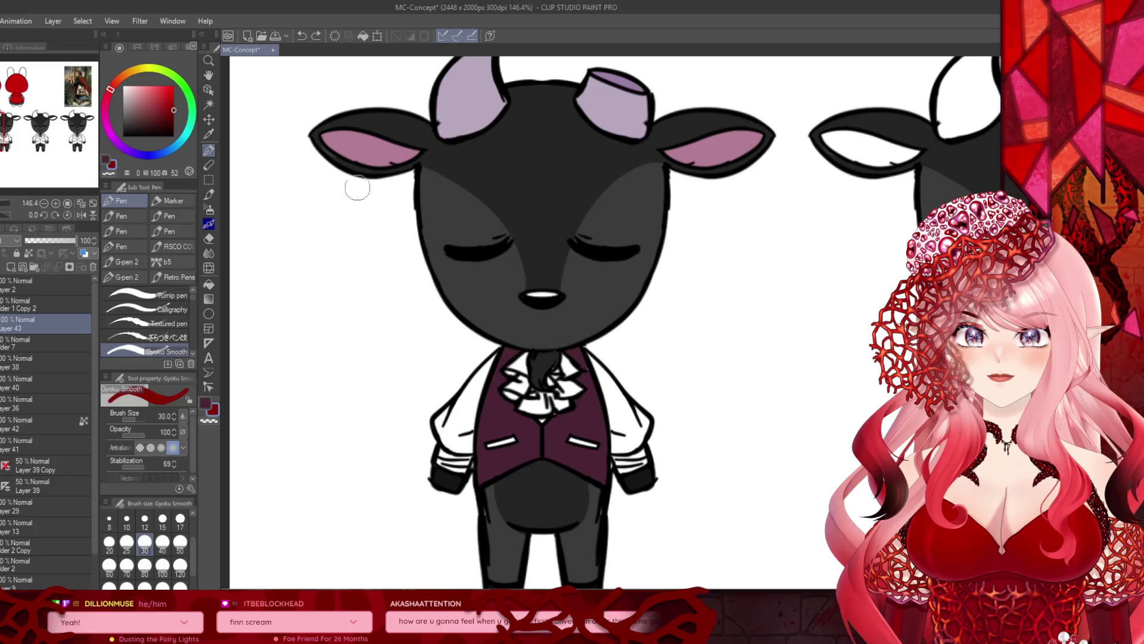
Step: Paint red strokes across both of the first goat's closed eyes
scroll(469, 266, up, 2)
drag(438, 247, 516, 251)
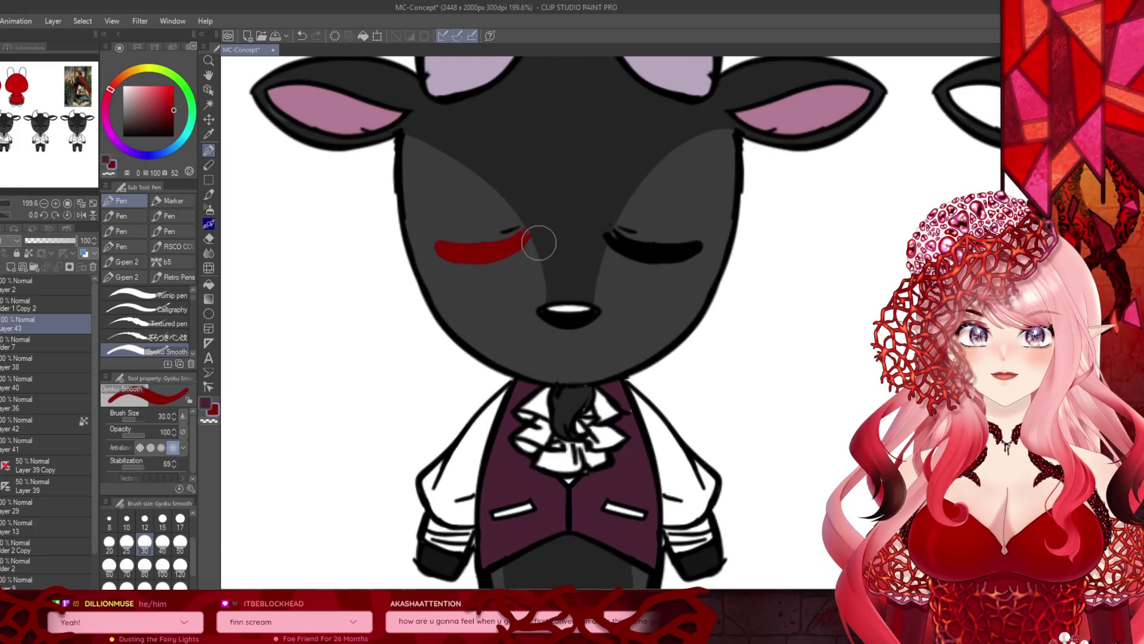
drag(607, 235, 678, 256)
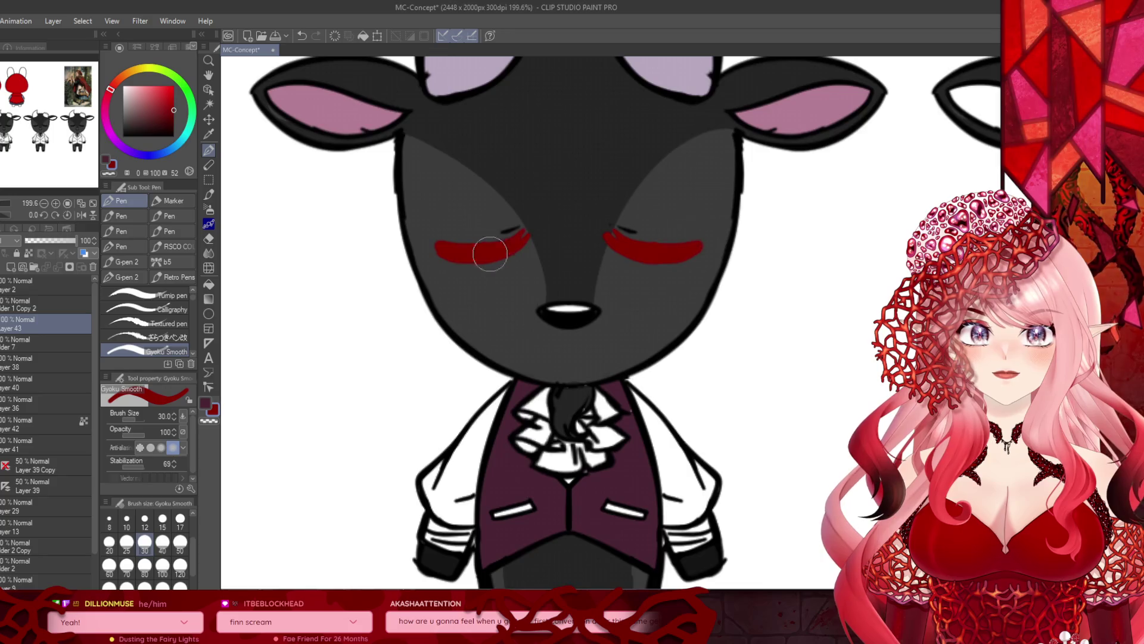
scroll(503, 242, down, 4)
scroll(509, 274, up, 3)
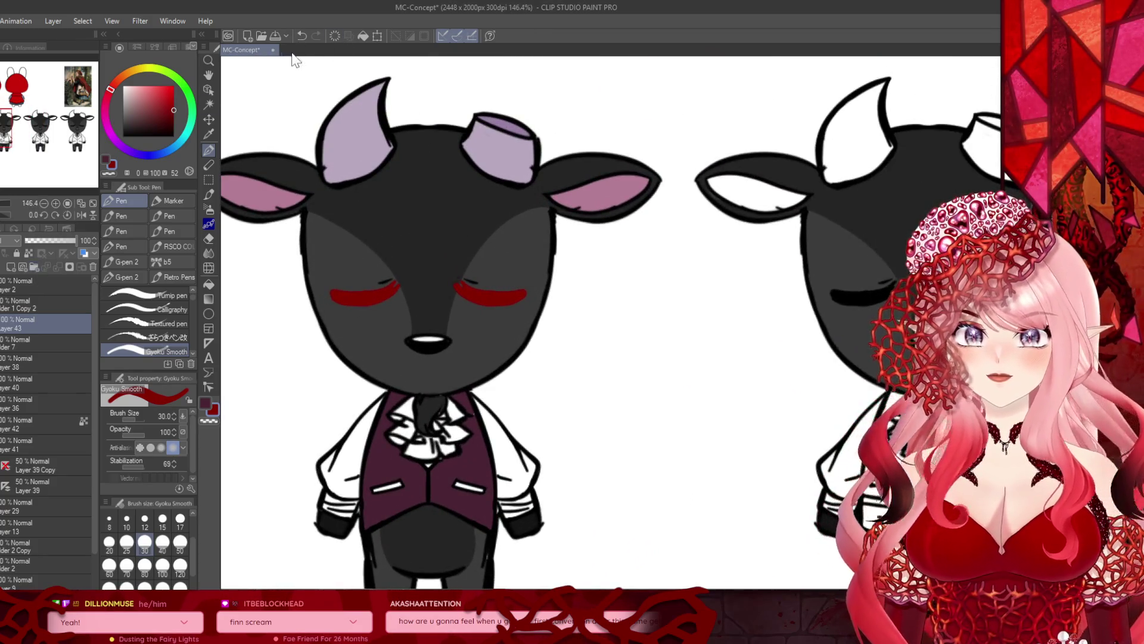
Step: Clear the layer and redraw thin red eye lines with the brush at size 12
click(335, 36)
click(145, 519)
scroll(352, 301, up, 3)
mouse_move(370, 290)
mouse_down()
mouse_move(388, 288)
mouse_move(316, 281)
mouse_up()
drag(676, 285, 596, 277)
scroll(580, 272, down, 5)
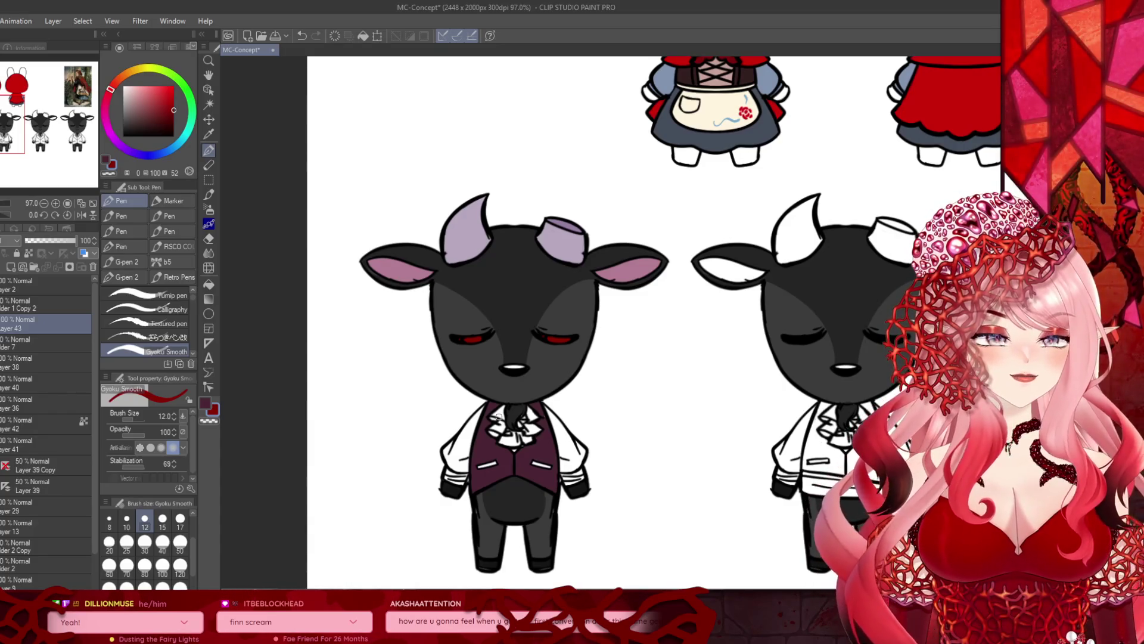
scroll(498, 415, up, 1)
scroll(417, 414, down, 2)
scroll(347, 411, up, 4)
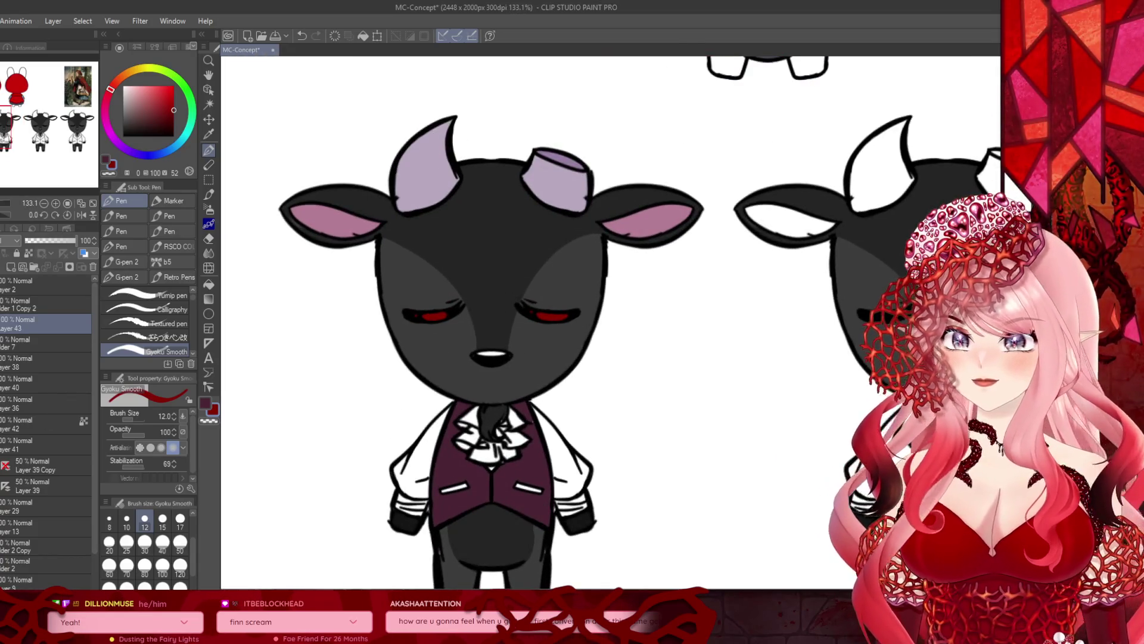
Step: Add Layer 44 above Layer 36 and choose a light pink for the shirt
click(24, 405)
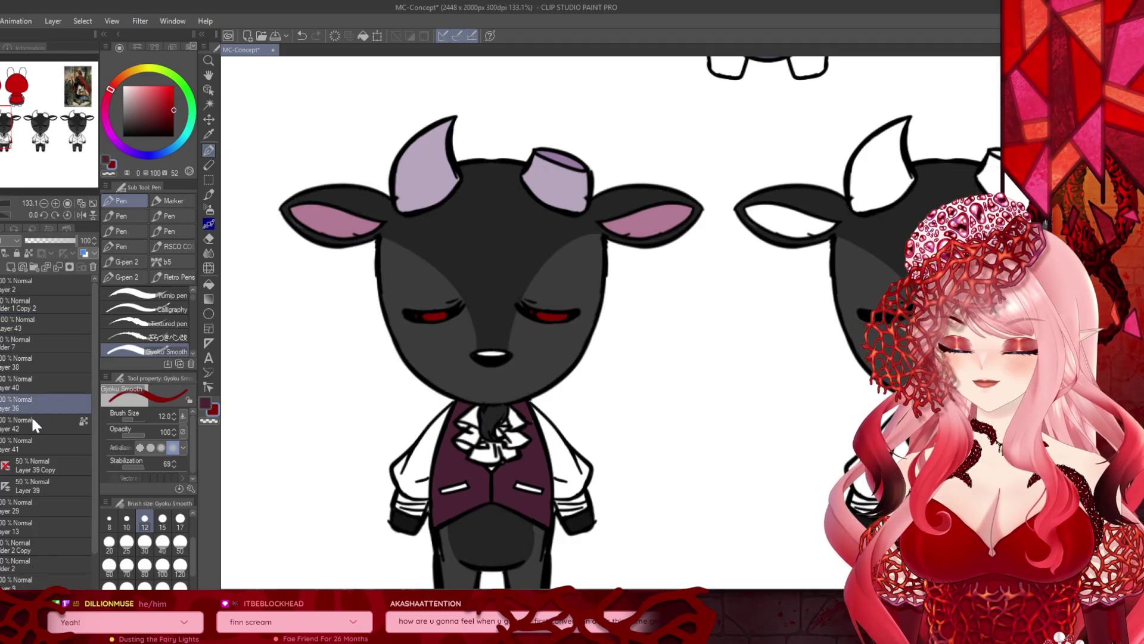
click(11, 267)
scroll(502, 438, down, 1)
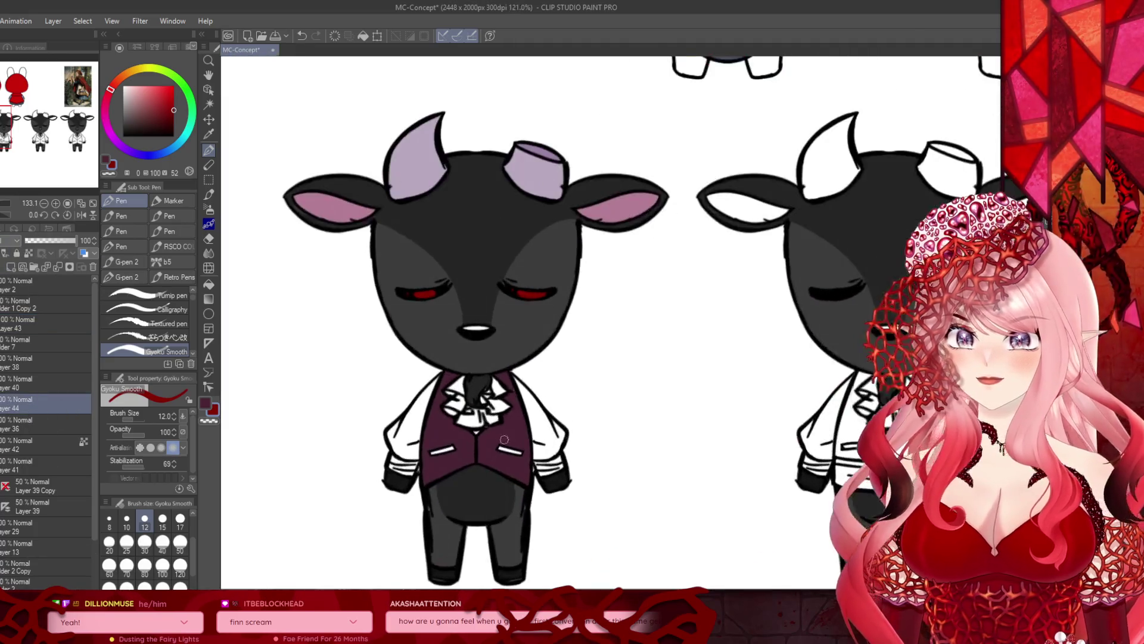
scroll(502, 438, up, 2)
alt+click(418, 422)
click(133, 99)
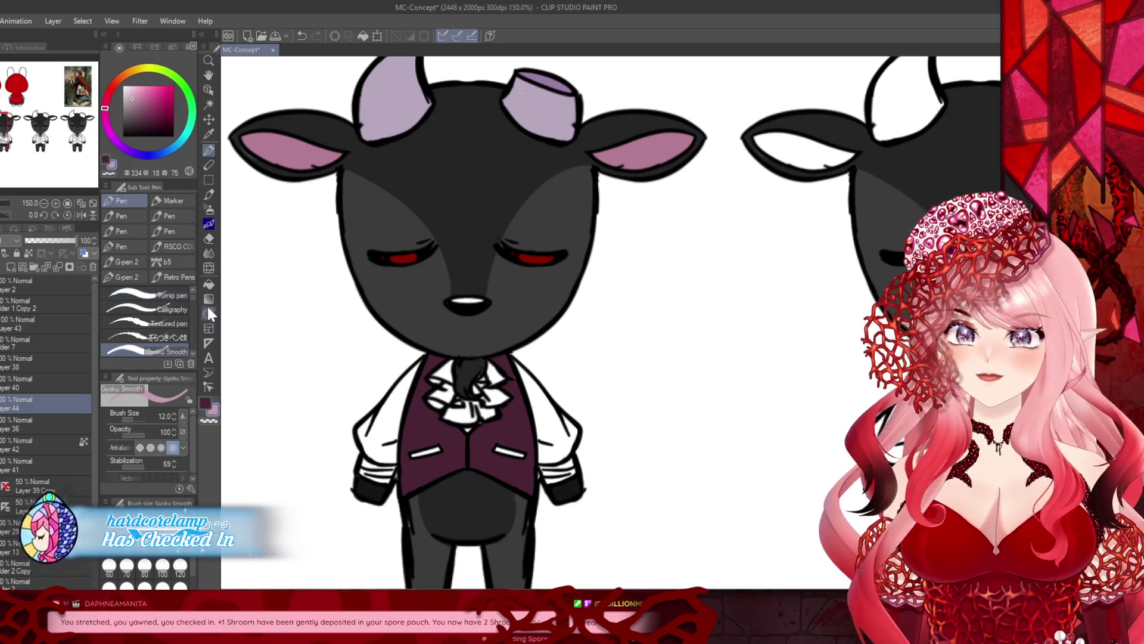
Step: Fill both jacket sleeves and all the white cravat ruffle areas with pink
click(209, 285)
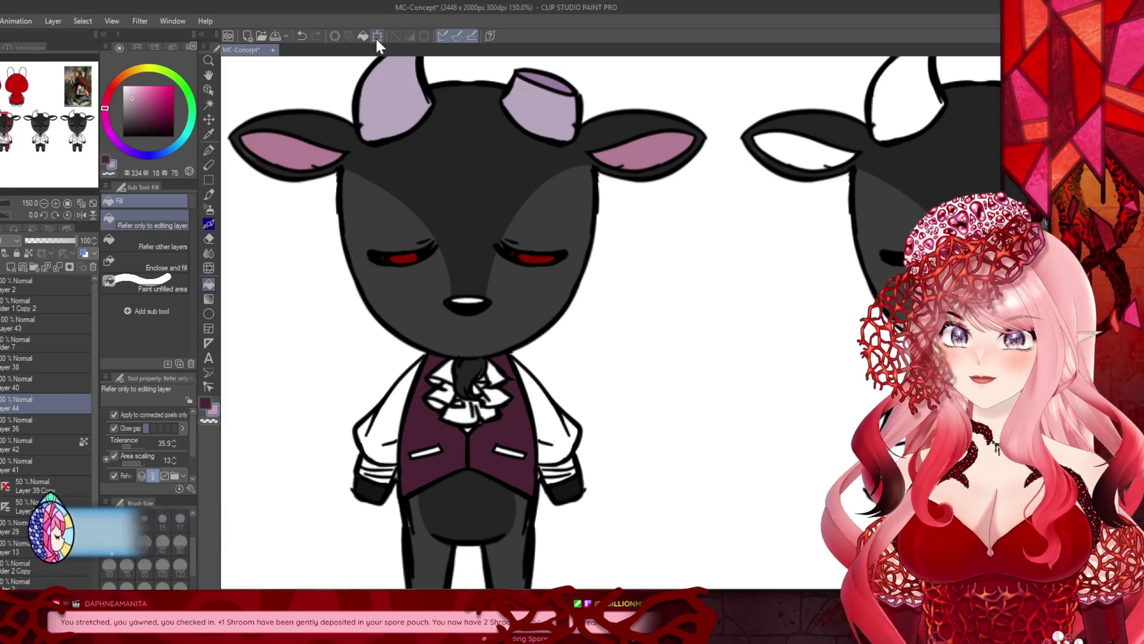
click(394, 414)
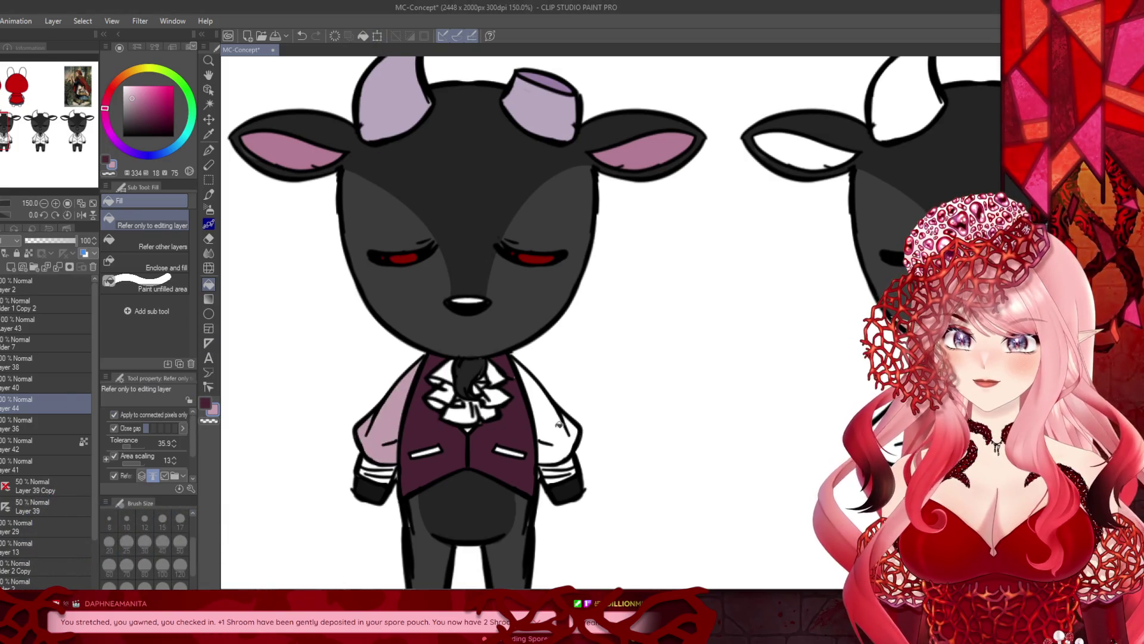
click(558, 423)
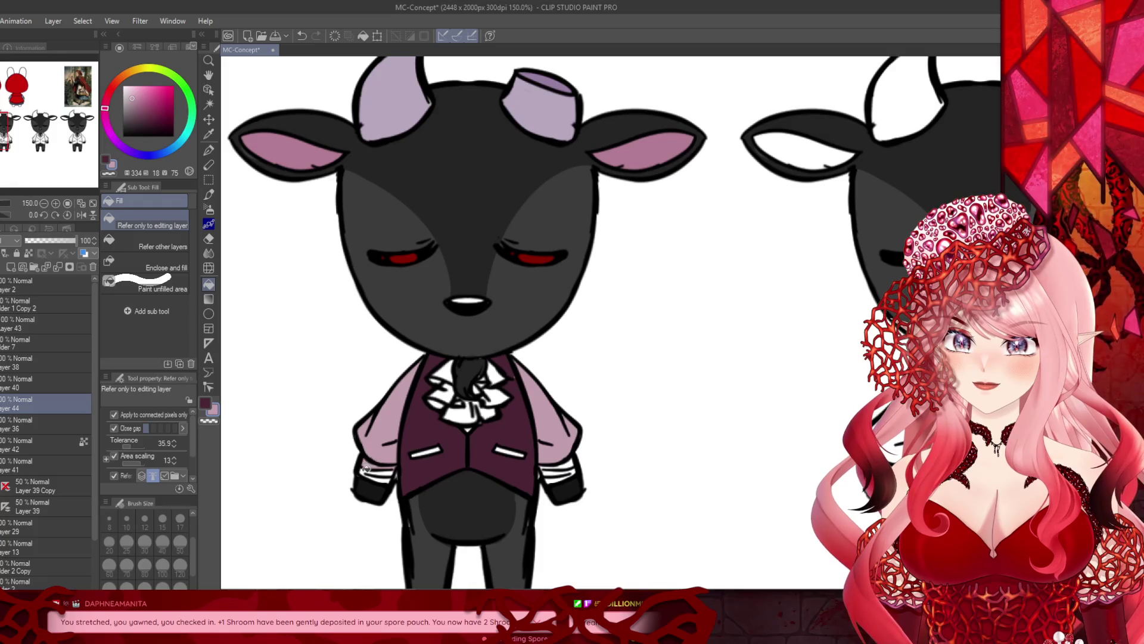
scroll(527, 428, up, 2)
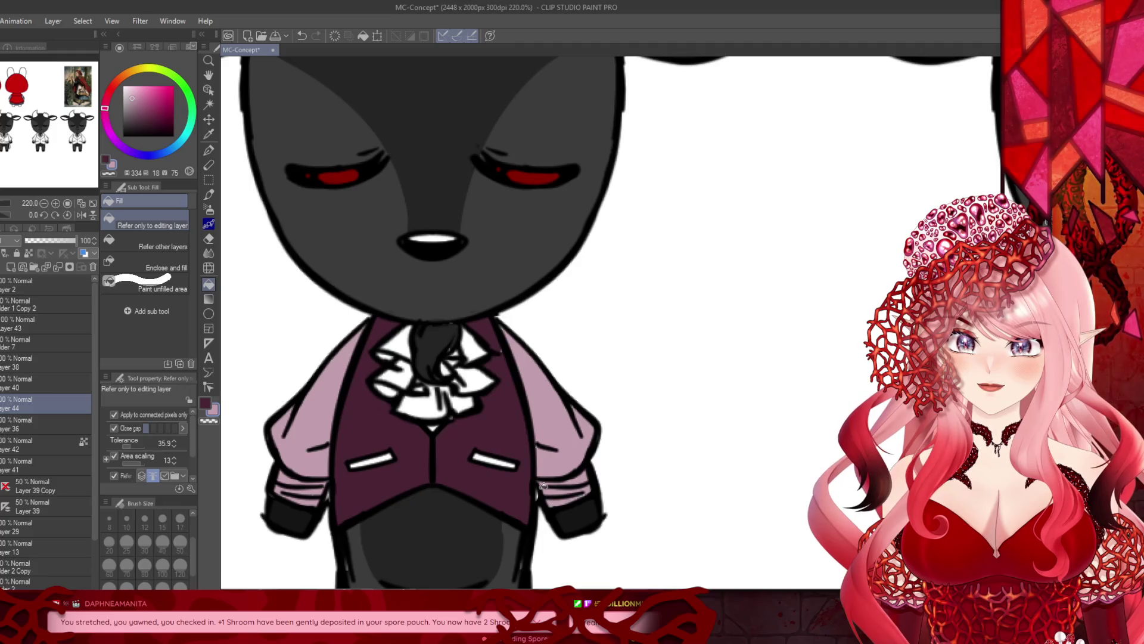
scroll(548, 490, up, 1)
click(384, 363)
click(390, 322)
click(491, 328)
click(487, 376)
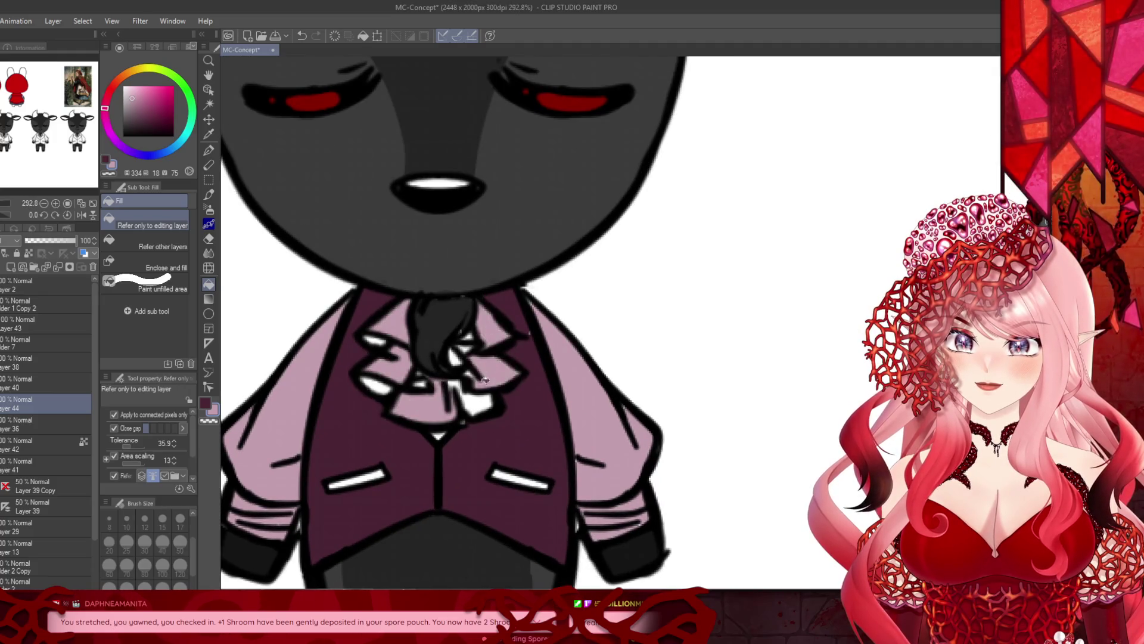
click(488, 377)
click(456, 358)
click(464, 349)
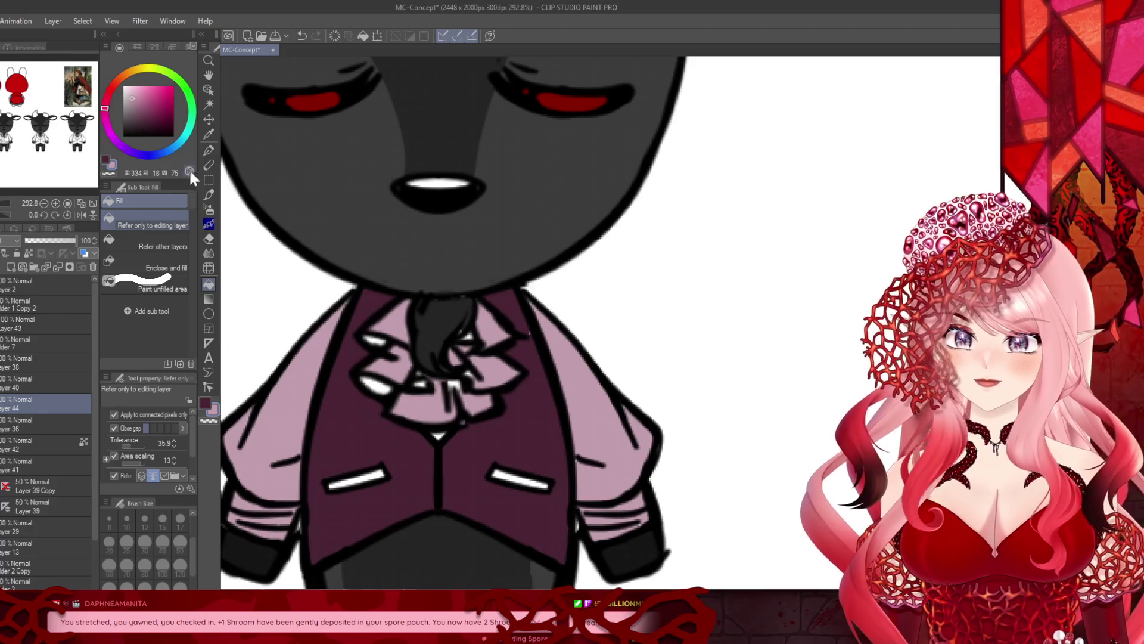
Step: Draw dark pen lines over the cravat ruffles' white highlights
click(209, 150)
mouse_move(372, 366)
mouse_down()
mouse_move(366, 385)
mouse_move(438, 429)
mouse_move(466, 409)
mouse_up()
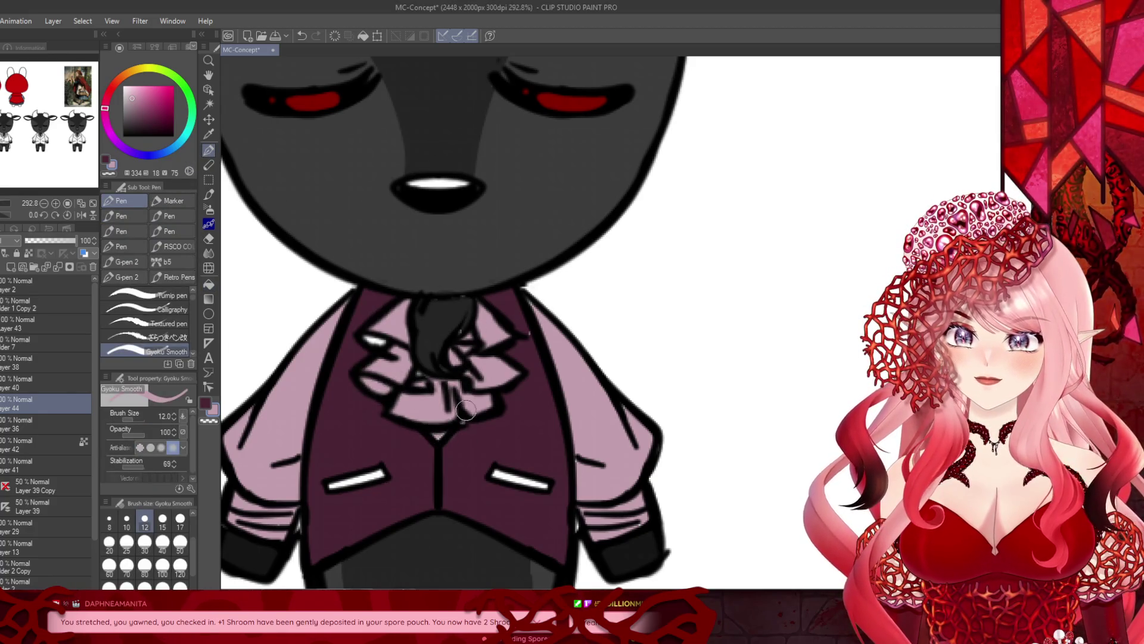
drag(360, 335, 399, 352)
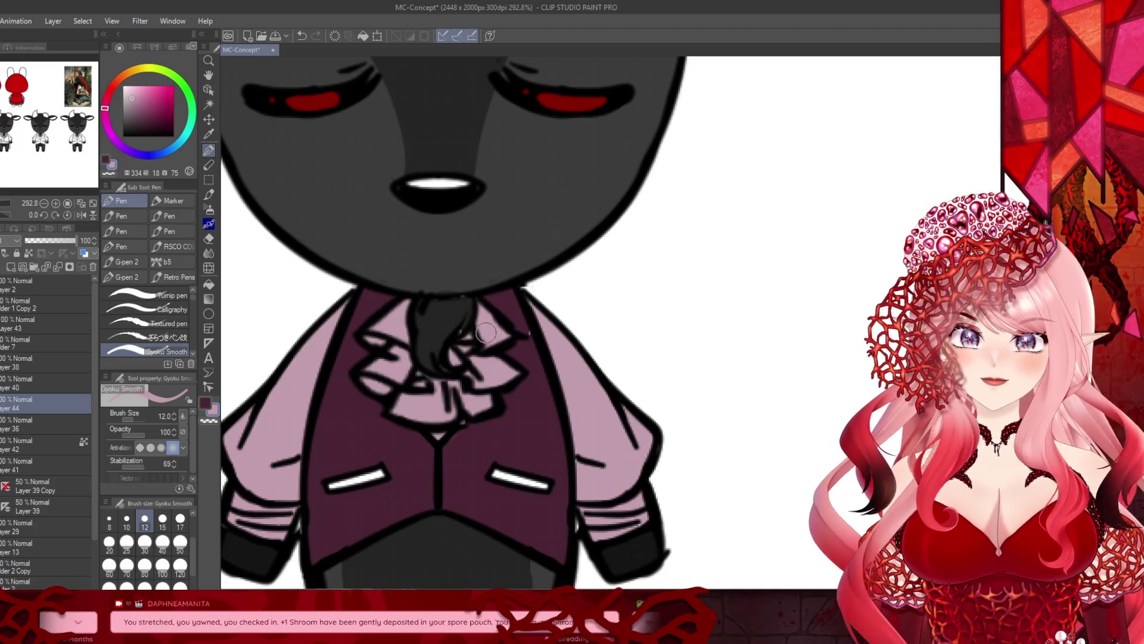
scroll(485, 331, down, 5)
scroll(373, 350, up, 2)
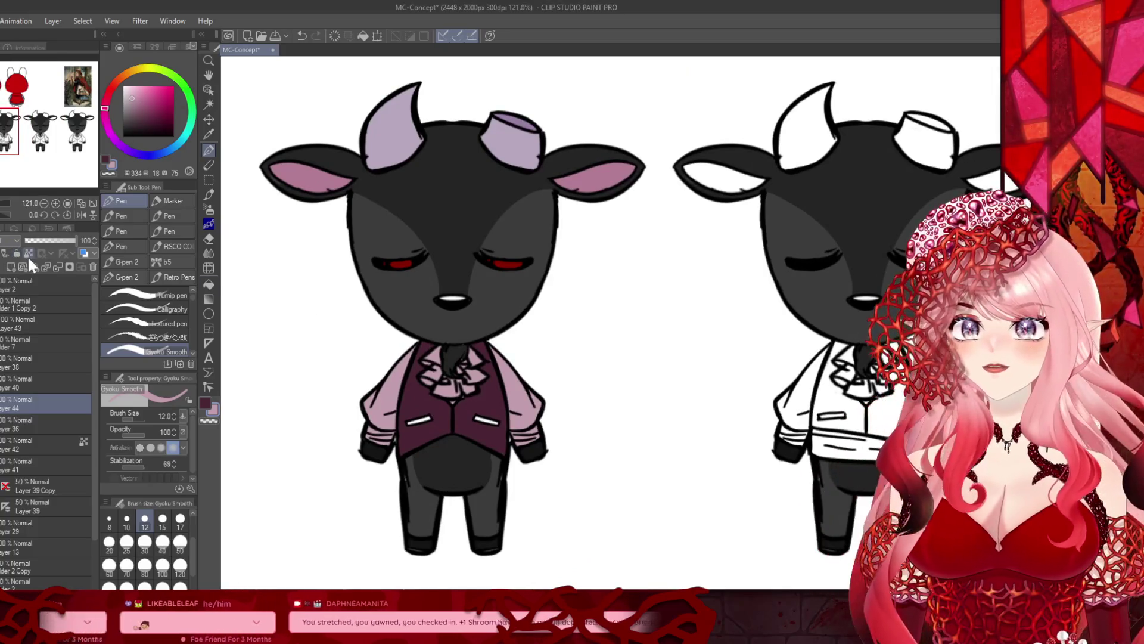
Step: Choose a lighter pink from the colour square and use the 80 brush size preset
click(132, 88)
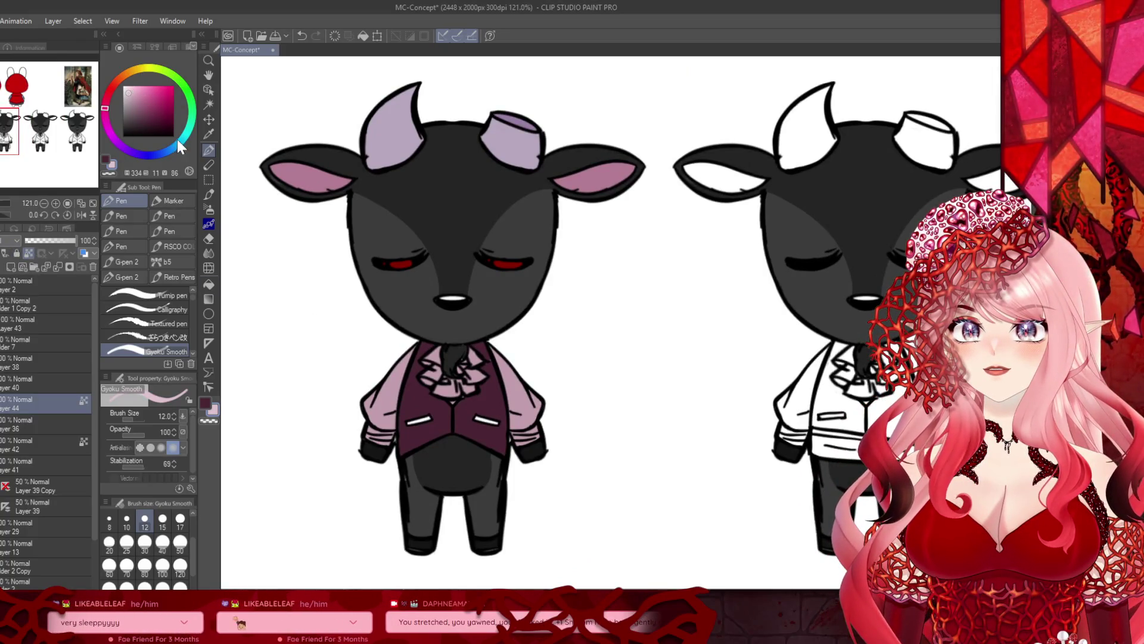
click(144, 567)
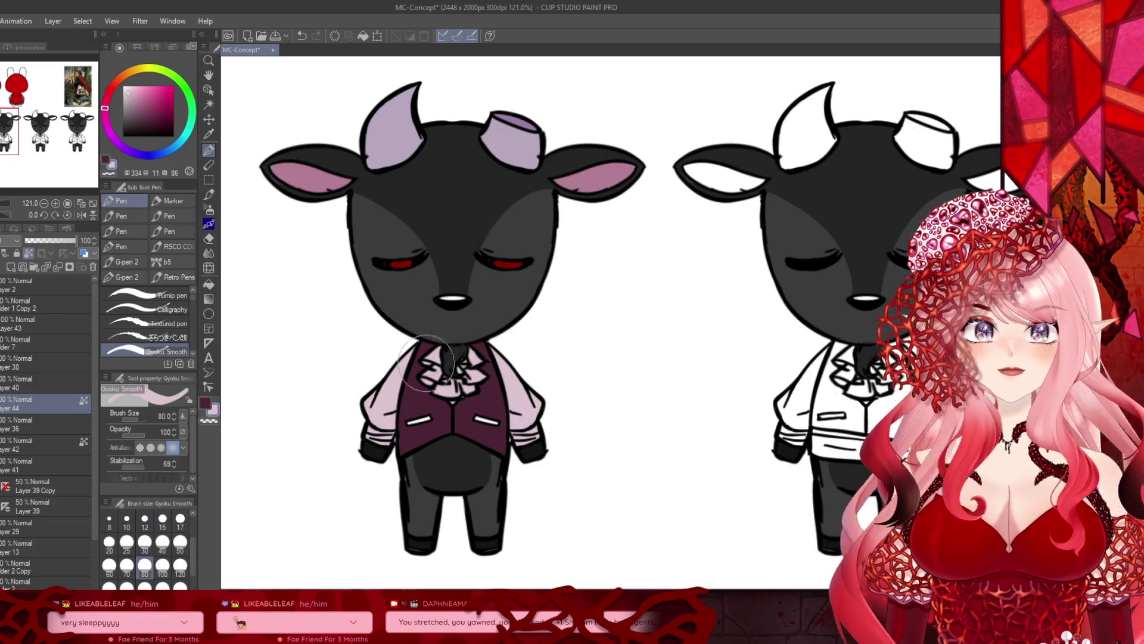
scroll(431, 421, down, 2)
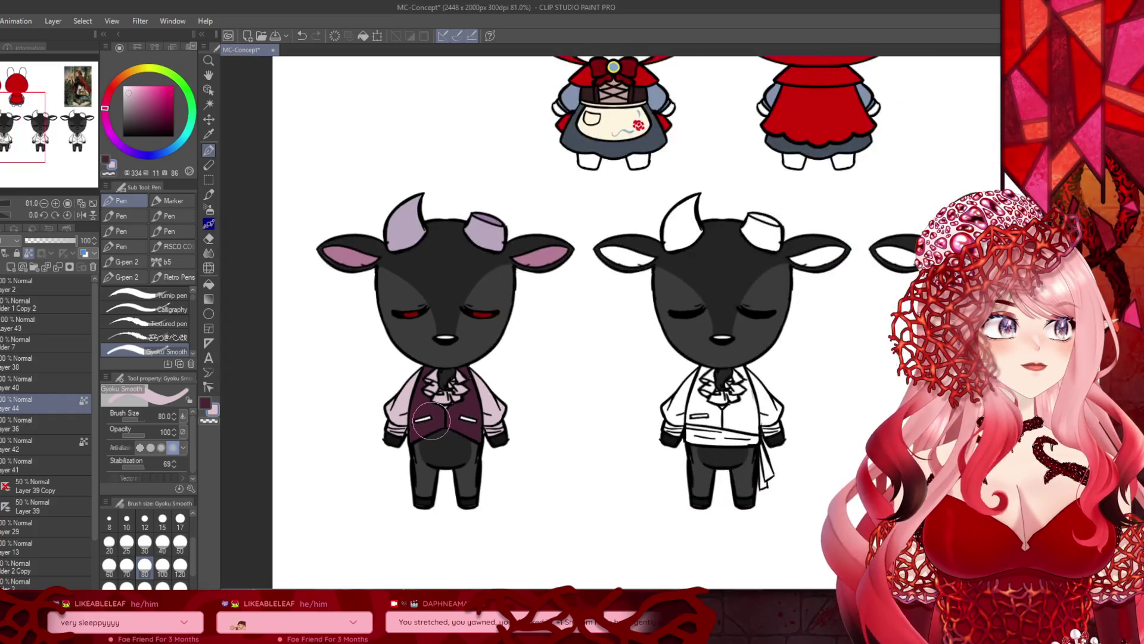
scroll(431, 420, down, 1)
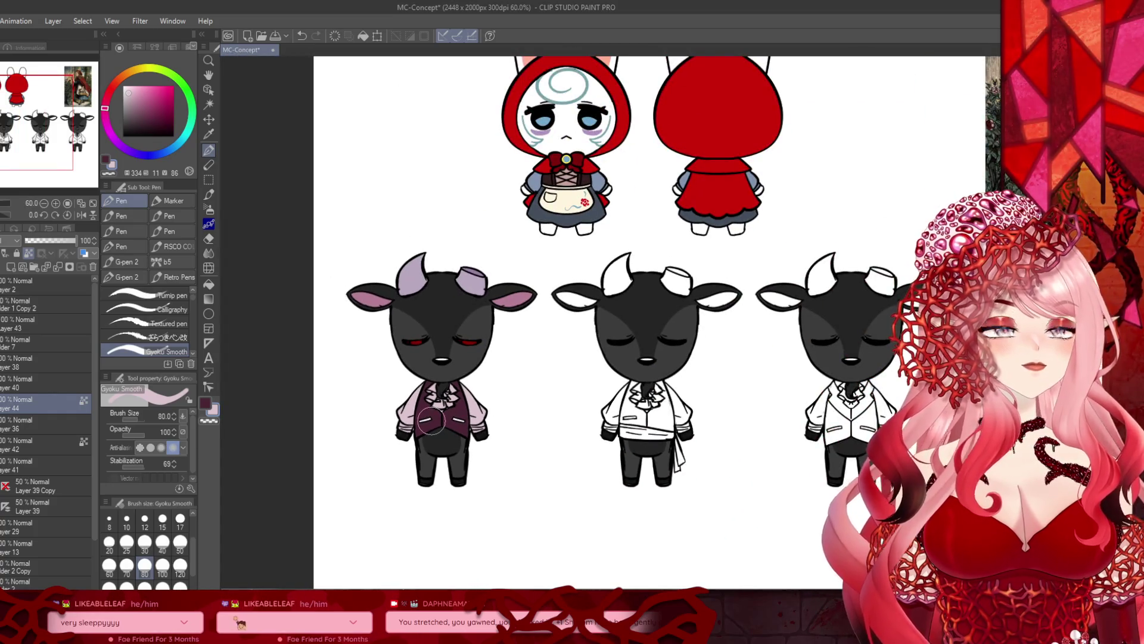
scroll(431, 420, up, 2)
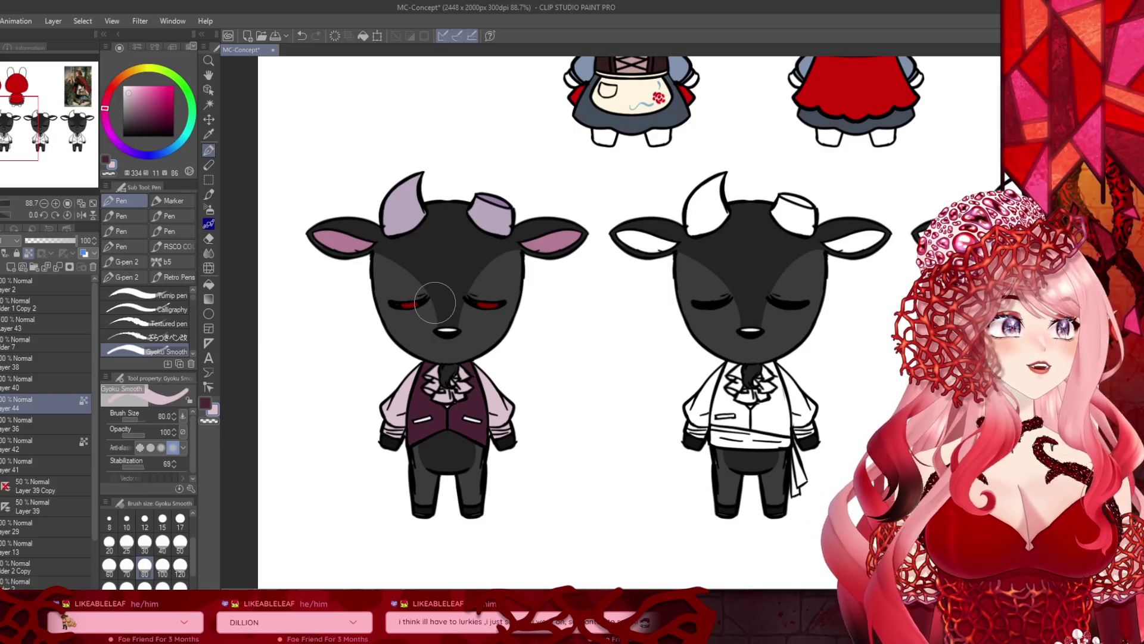
scroll(343, 245, down, 4)
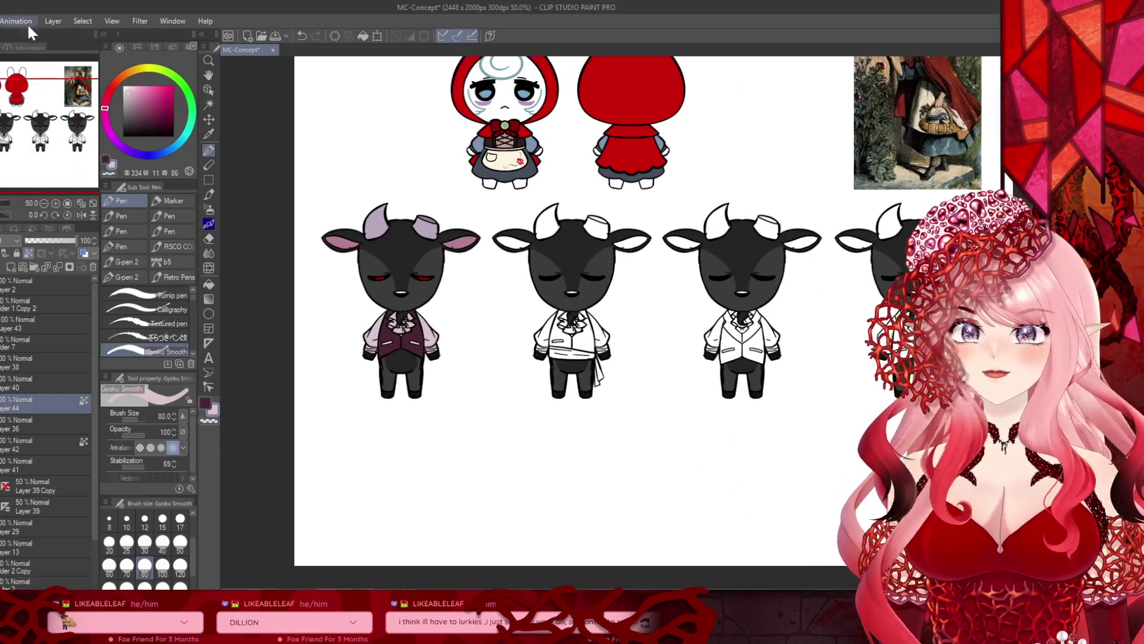
Step: Paste the red damask image, then move it down toward the goats and shrink it
key(ctrl+v)
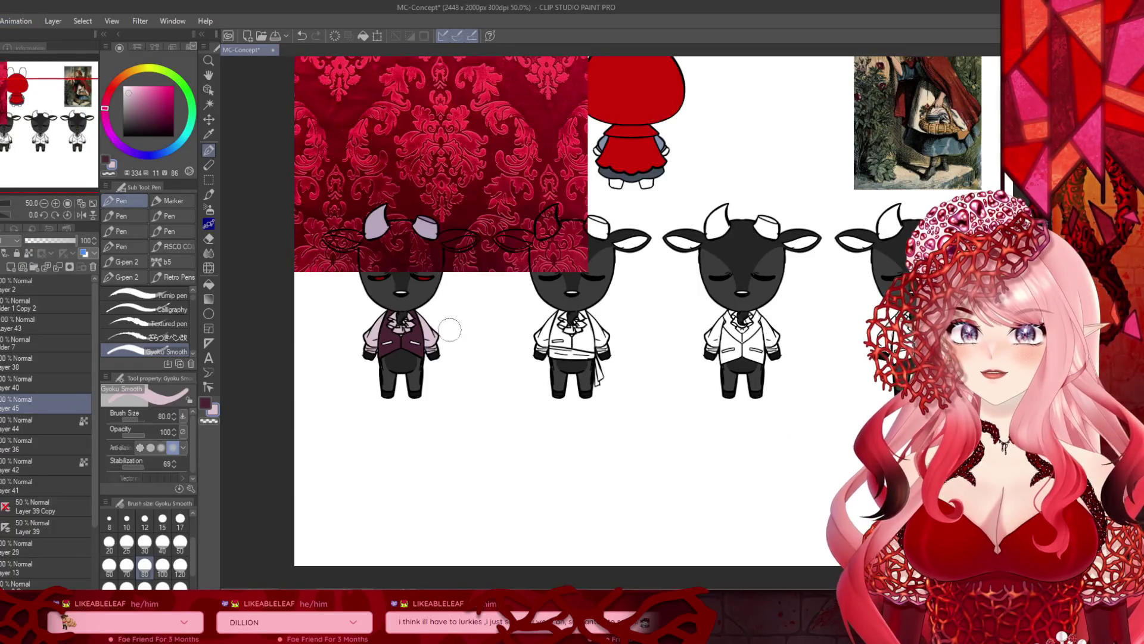
scroll(434, 115, down, 1)
scroll(433, 139, up, 2)
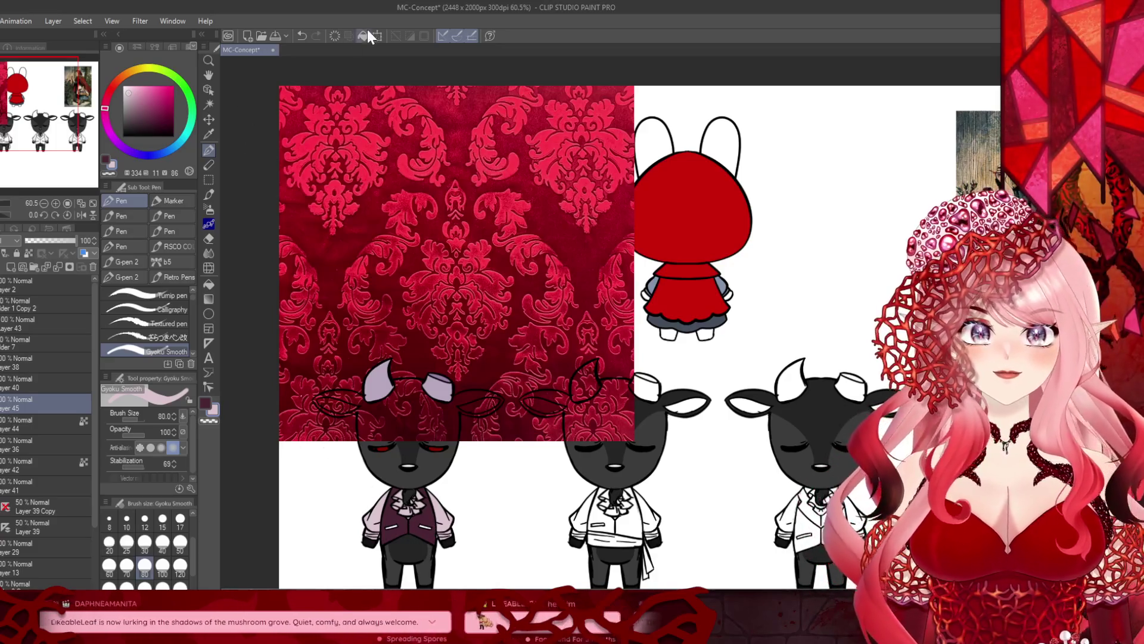
click(378, 35)
drag(525, 281, 522, 447)
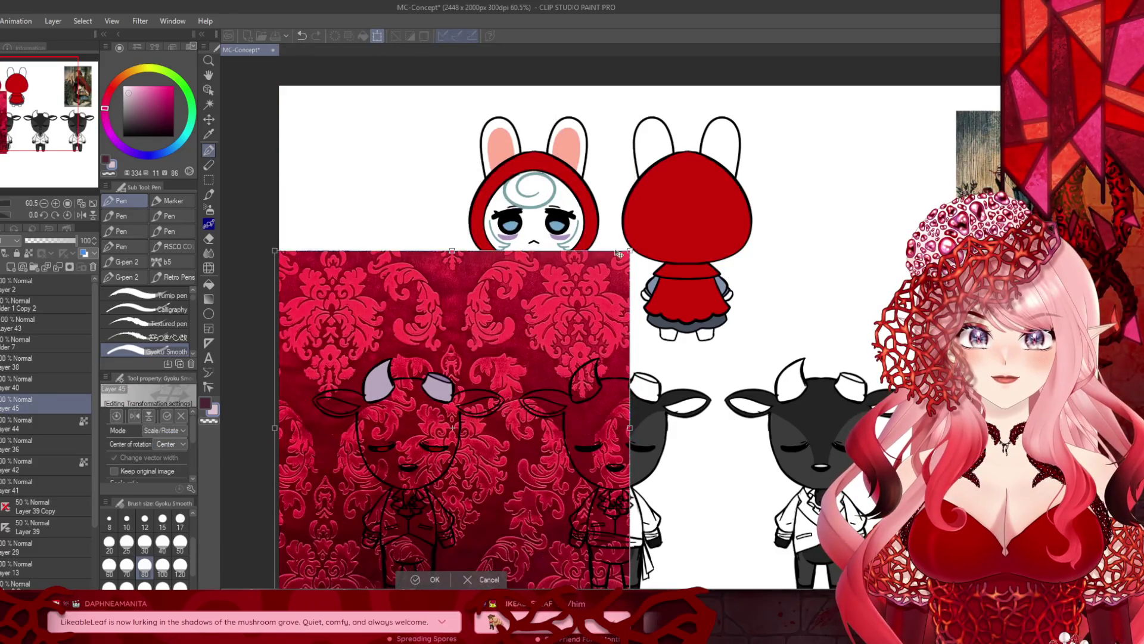
mouse_move(452, 251)
mouse_down()
mouse_move(335, 475)
mouse_move(357, 505)
mouse_move(391, 494)
mouse_up()
Step: Scale and position the damask to cover the first goat's vest and torso, then confirm
scroll(391, 494, down, 3)
scroll(404, 482, up, 4)
scroll(419, 472, up, 3)
drag(606, 322, 551, 376)
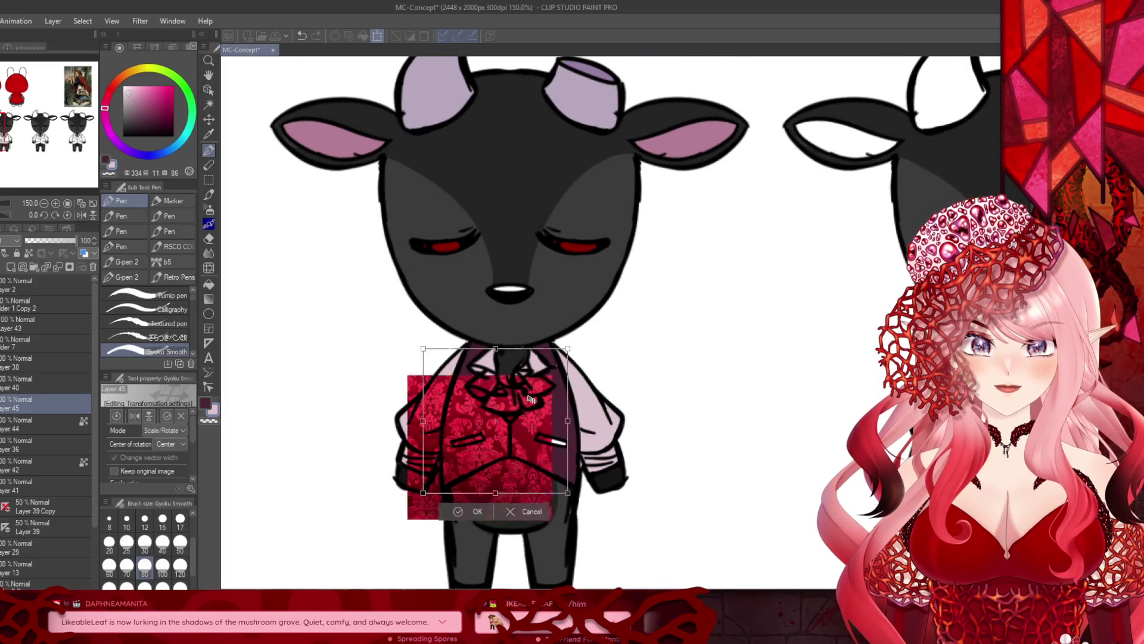
drag(516, 427, 547, 387)
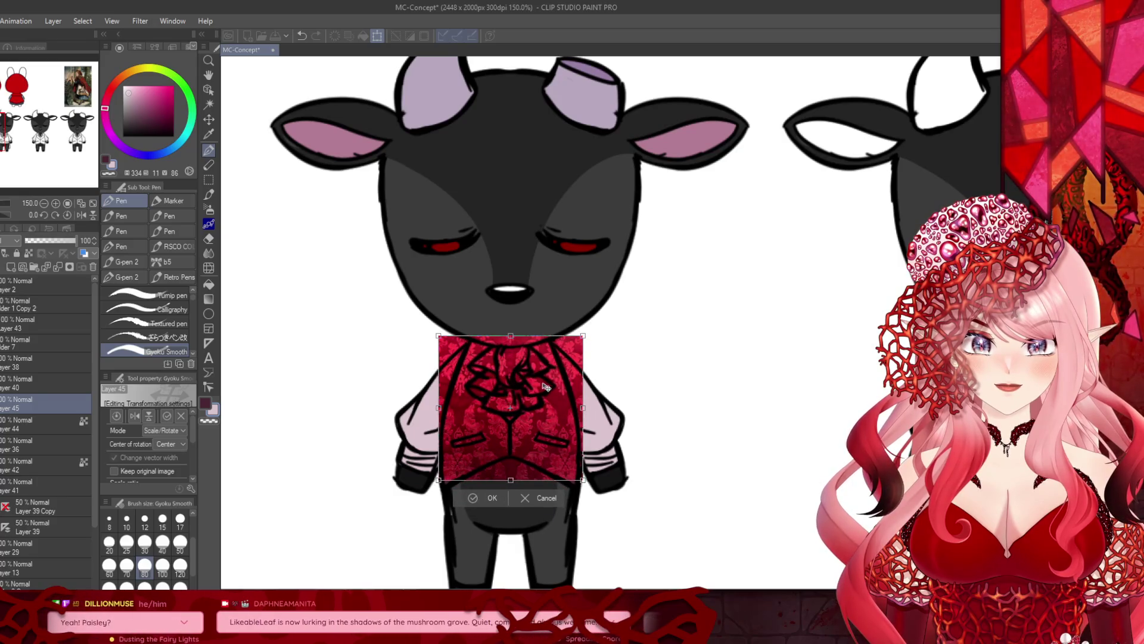
drag(441, 481, 432, 486)
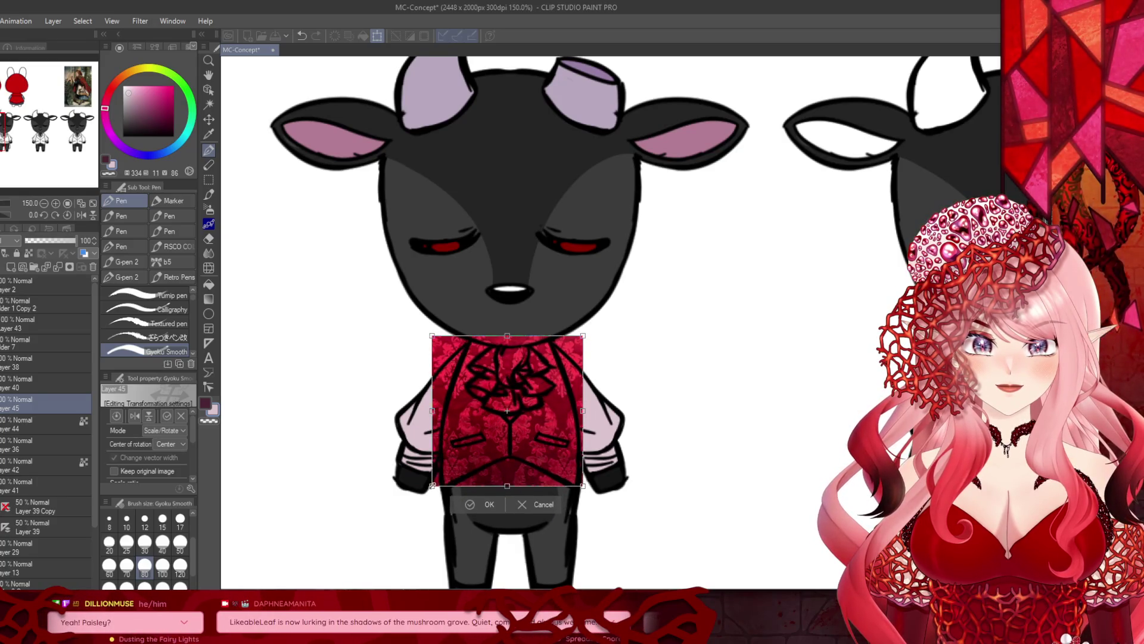
drag(539, 465, 542, 465)
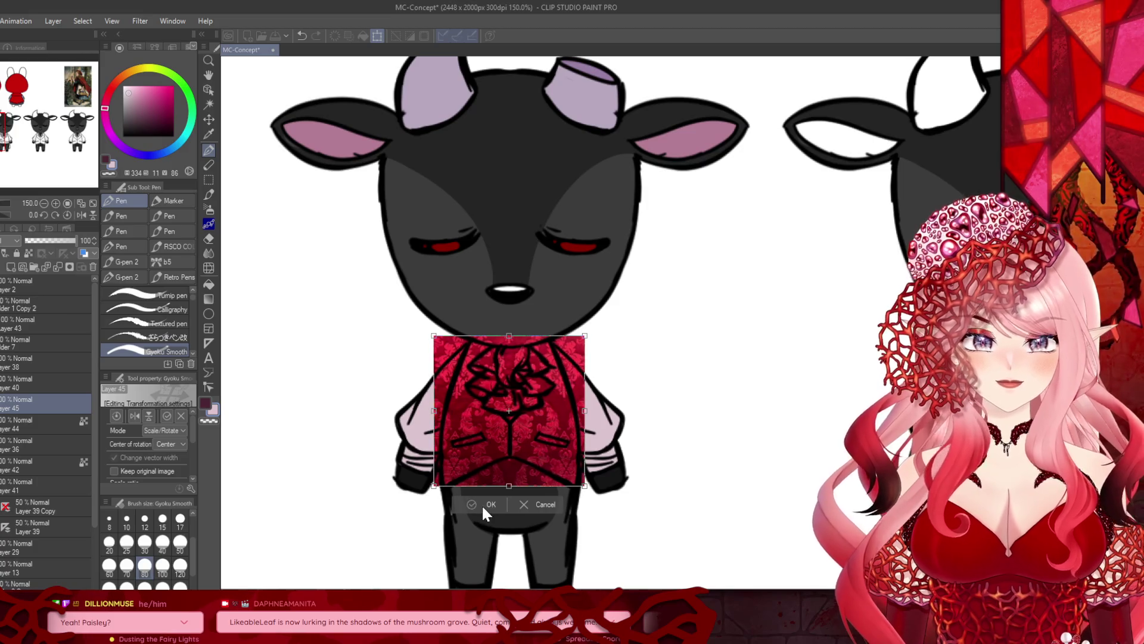
click(484, 505)
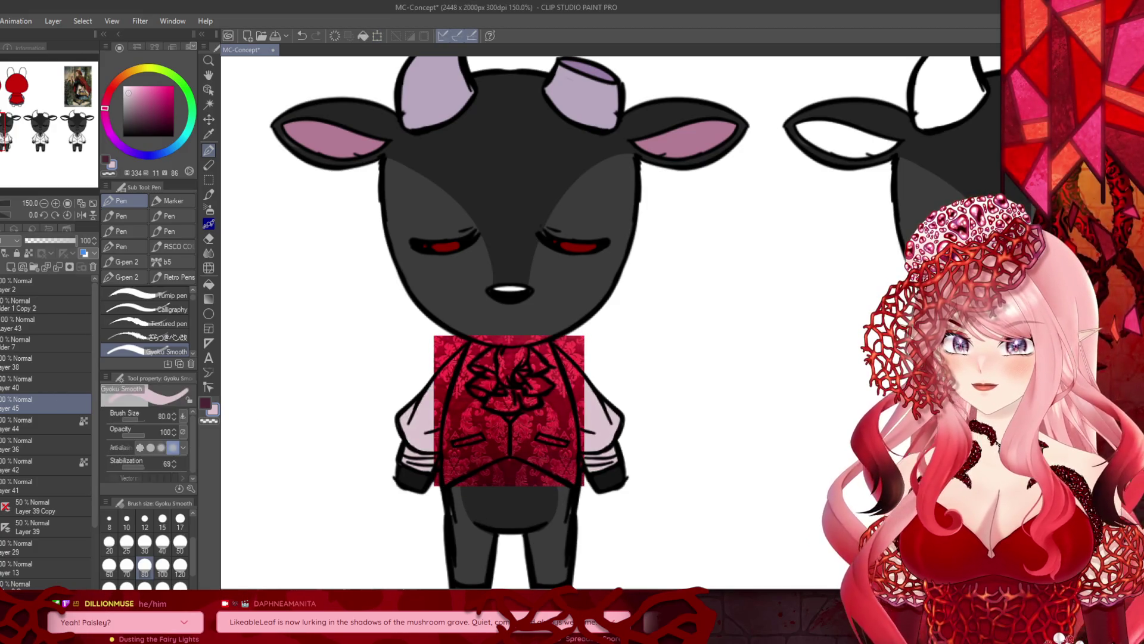
Step: Move Layer 45 below Layer 36 and clip it to the vest layer with Ctrl+Alt+G
drag(21, 410, 22, 456)
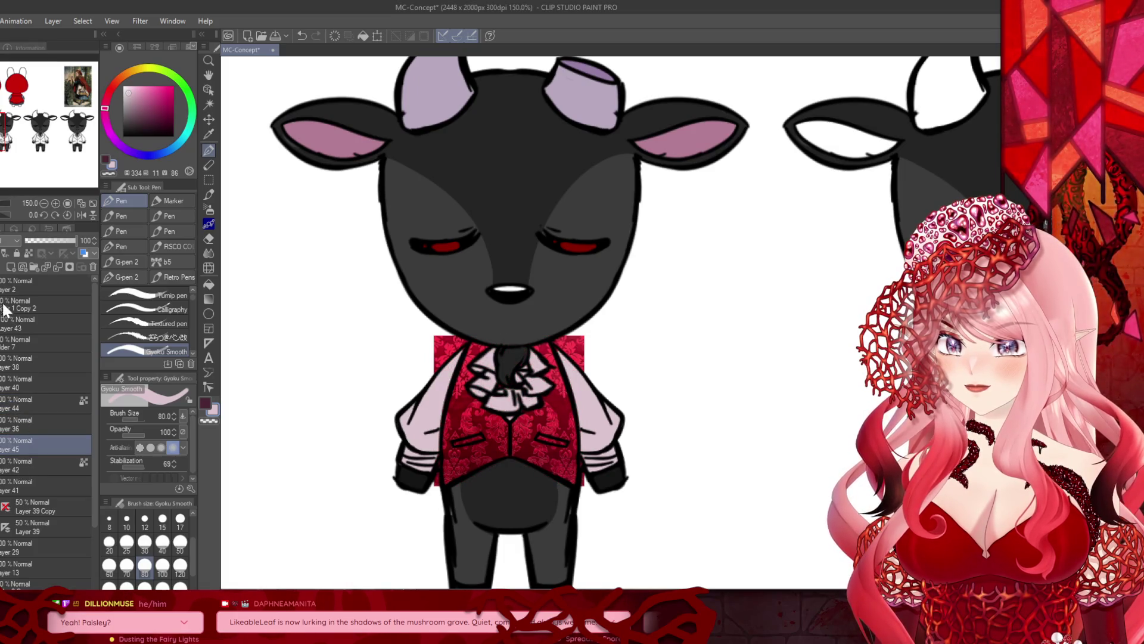
key(ctrl+alt+g)
scroll(1, 241, down, 7)
scroll(2, 250, down, 9)
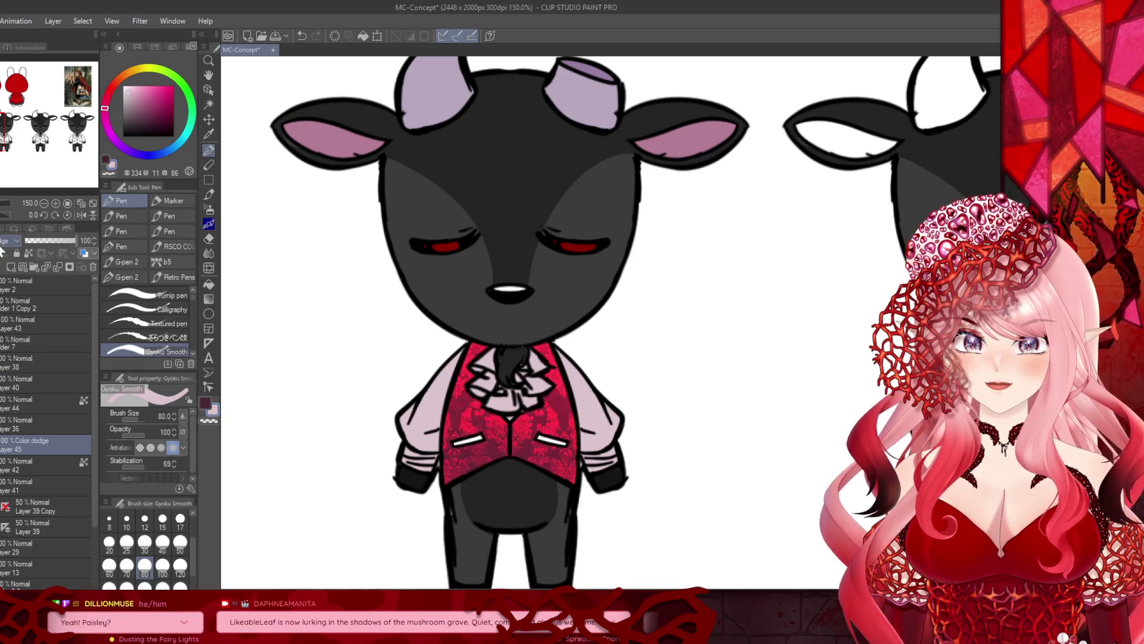
scroll(2, 250, down, 7)
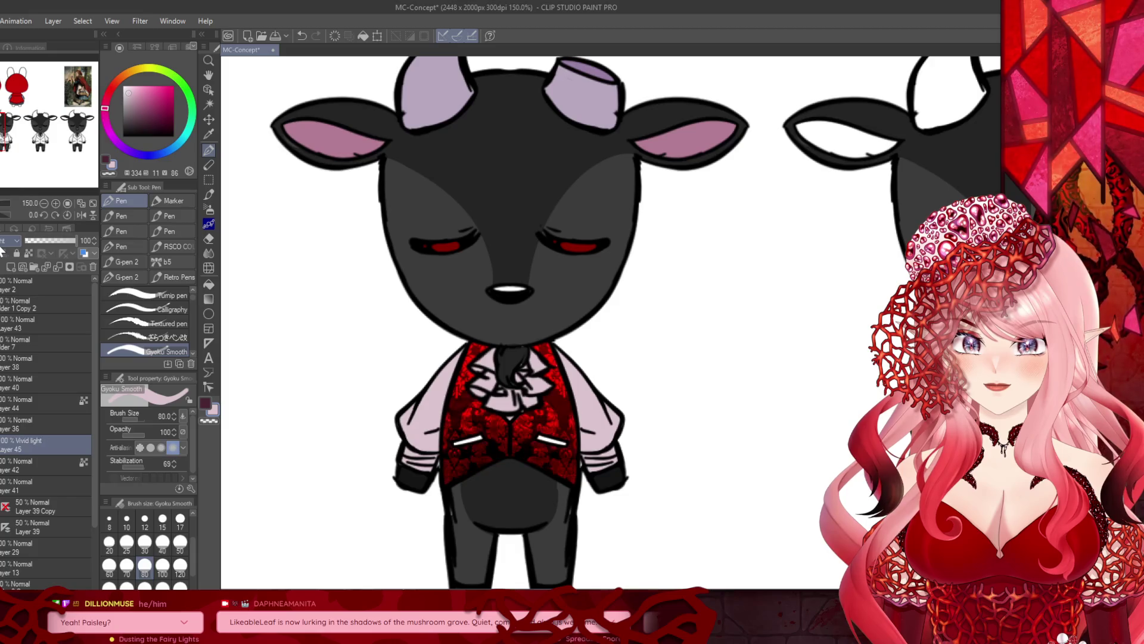
scroll(2, 251, down, 4)
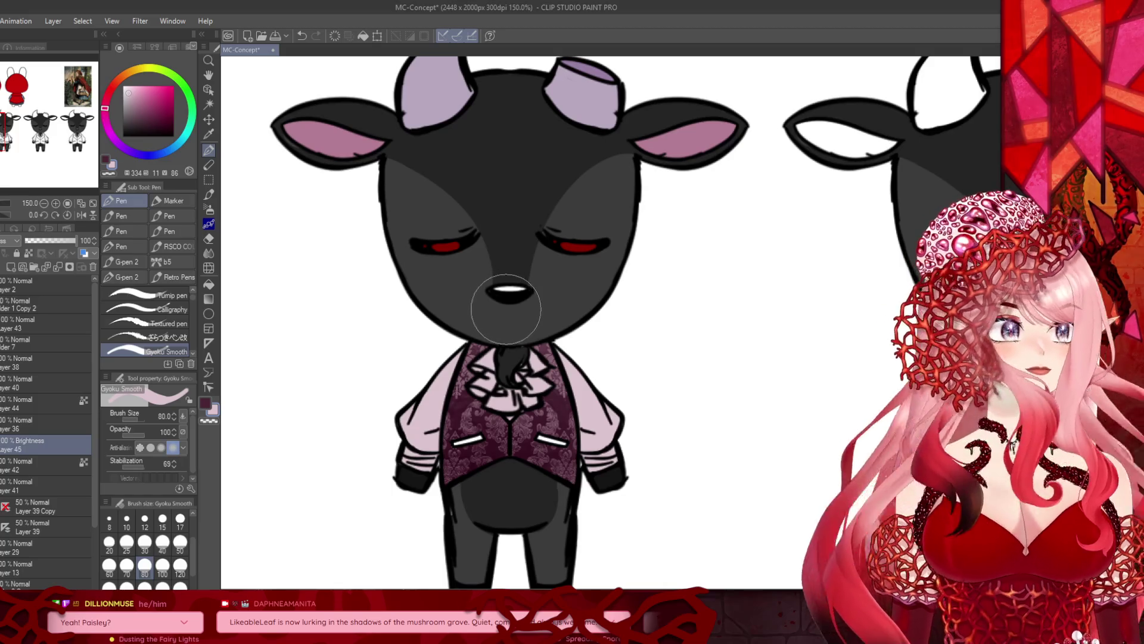
Step: Set Layer 45's blend mode to Brightness so the damask turns dark purple
scroll(334, 333, down, 2)
scroll(335, 333, up, 5)
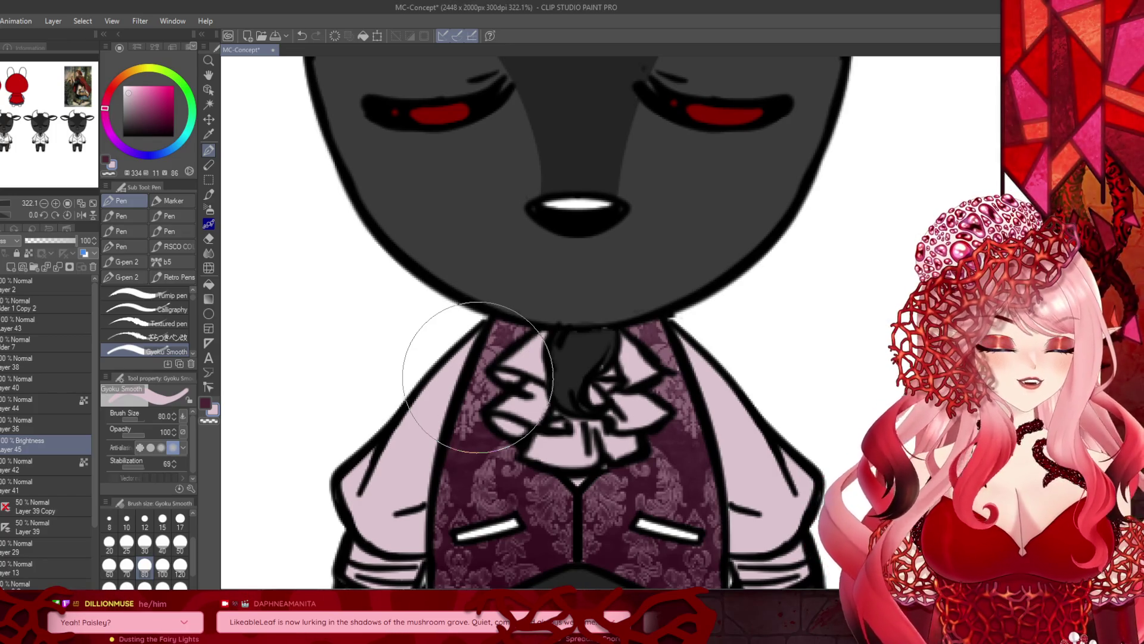
scroll(472, 377, down, 3)
scroll(472, 377, down, 2)
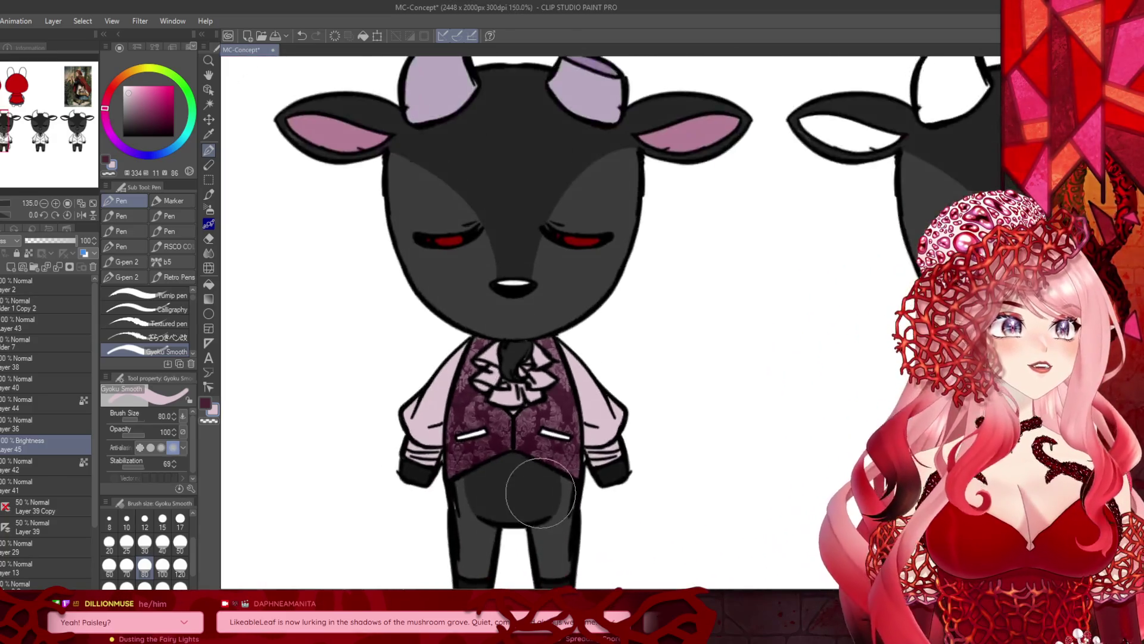
scroll(472, 376, up, 2)
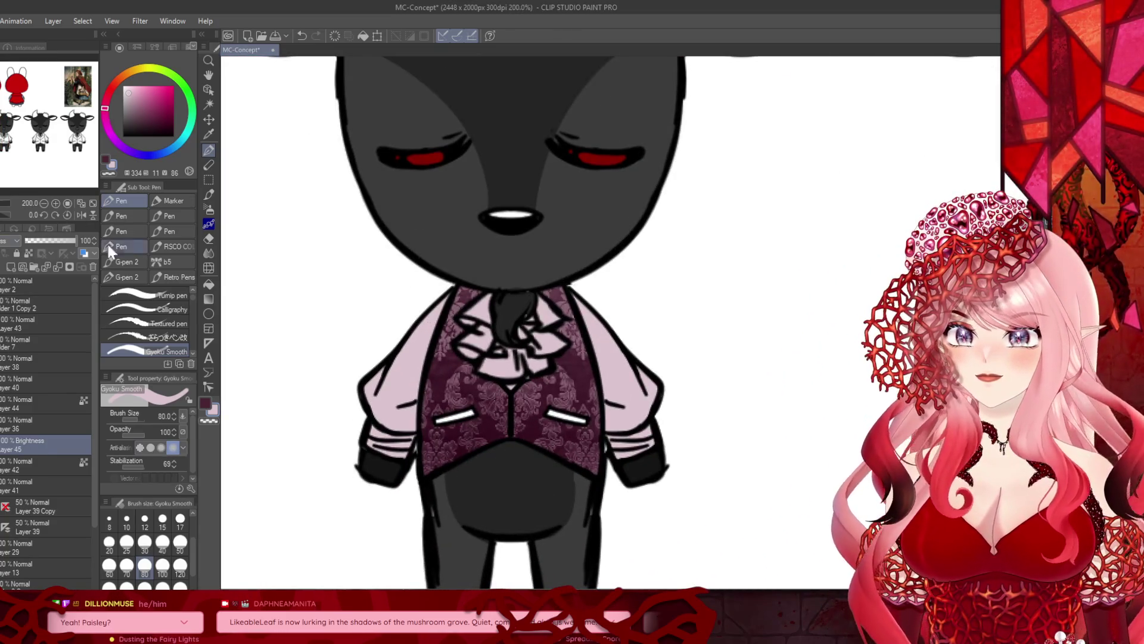
Step: Fill both white pocket stripes with a dark colour on a new layer
click(209, 284)
click(147, 111)
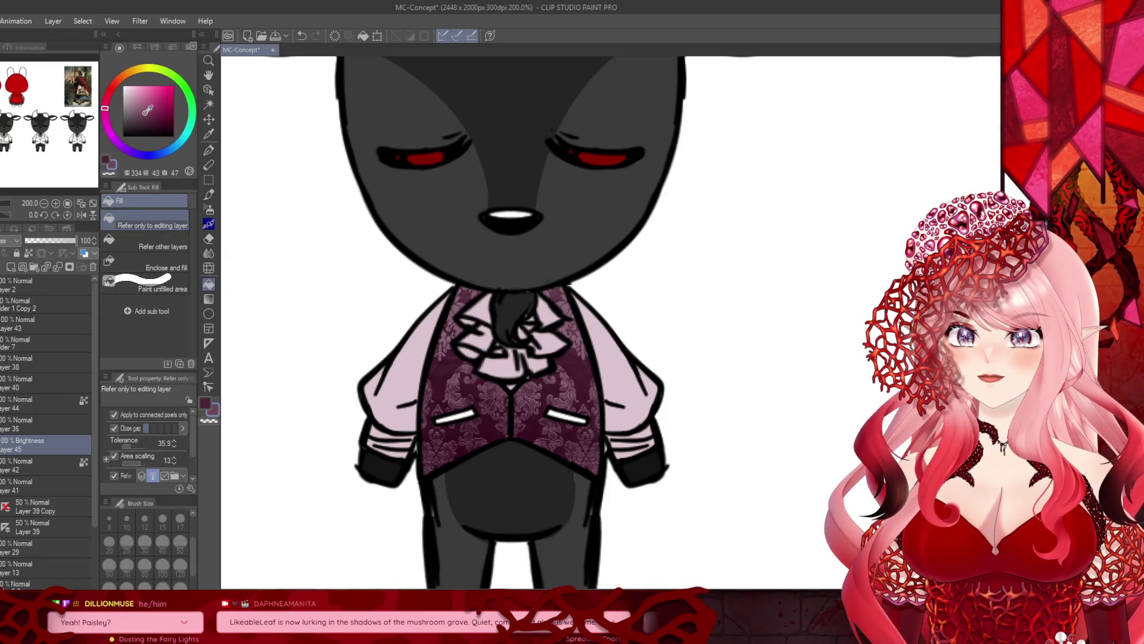
click(7, 266)
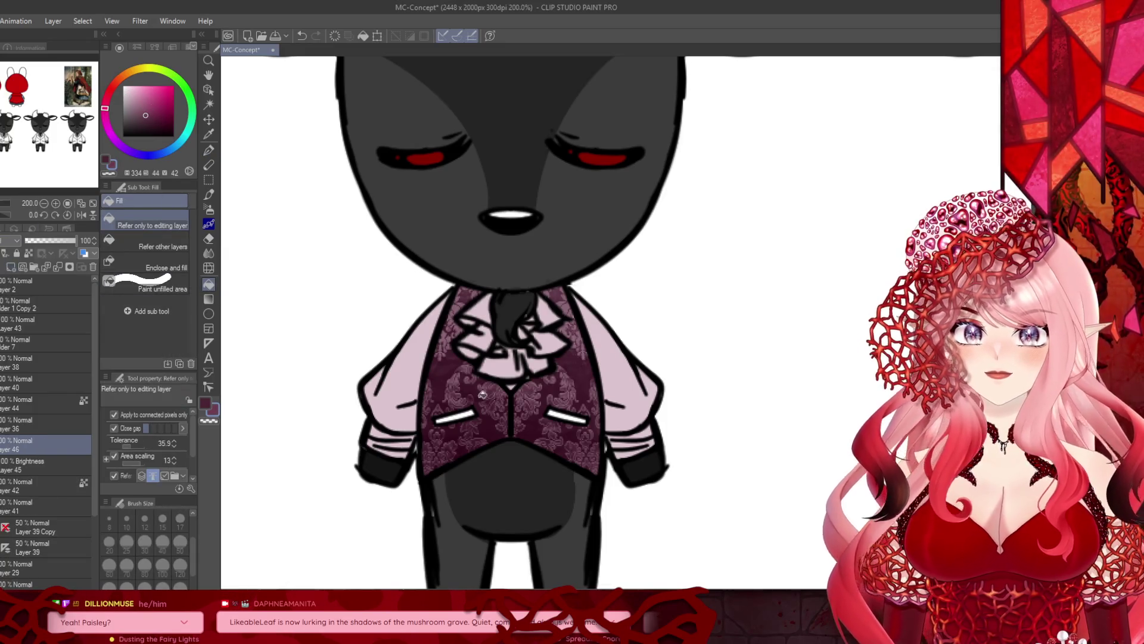
click(468, 414)
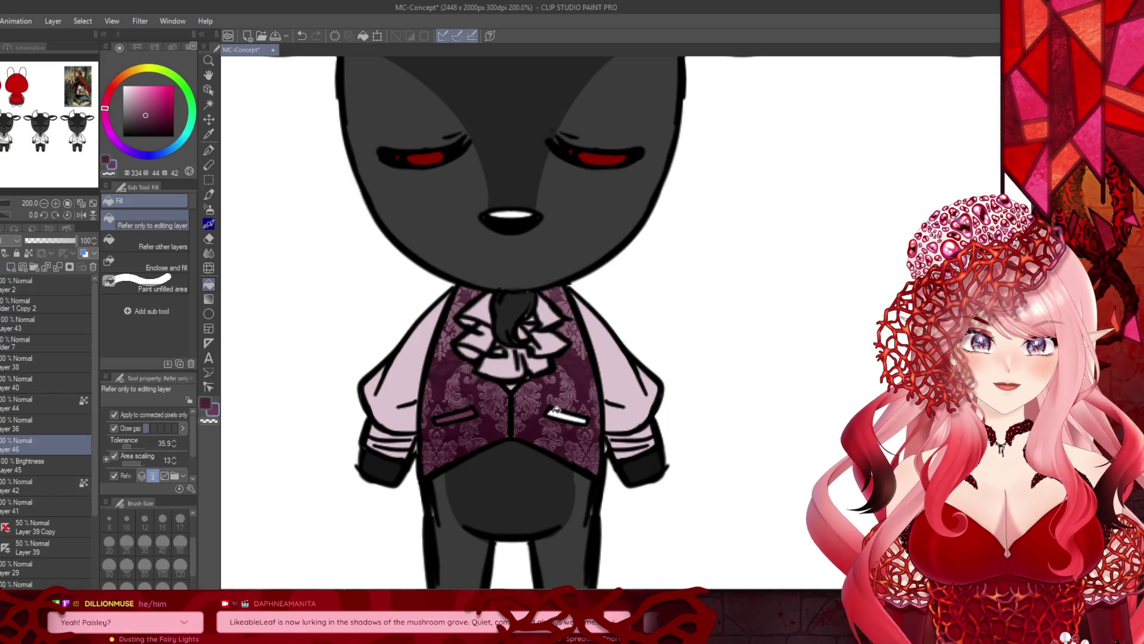
click(556, 411)
scroll(522, 411, down, 4)
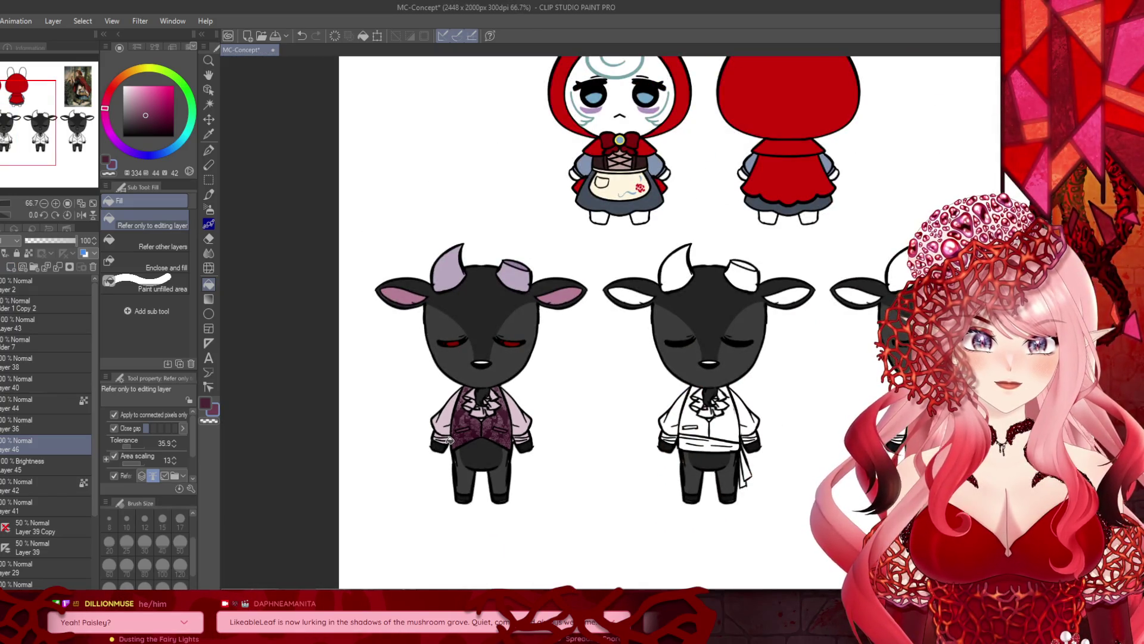
scroll(516, 459, up, 2)
scroll(267, 560, up, 1)
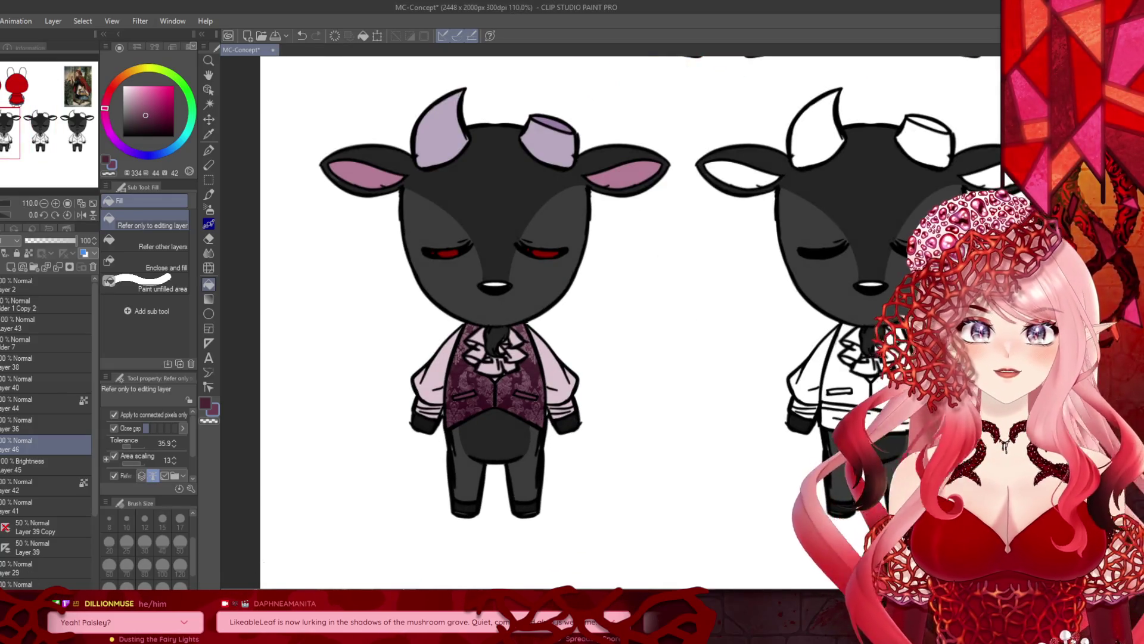
click(20, 457)
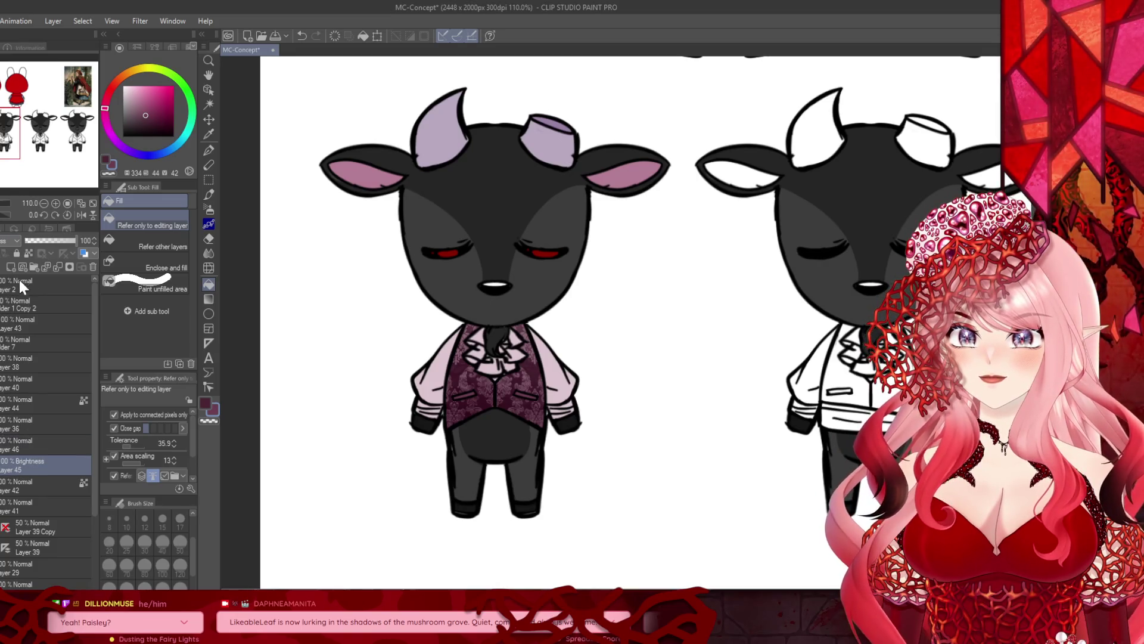
Step: Duplicate Layer 42, move the copy above the Brightness layer, and set it to Color blend
click(11, 487)
key(ctrl+j)
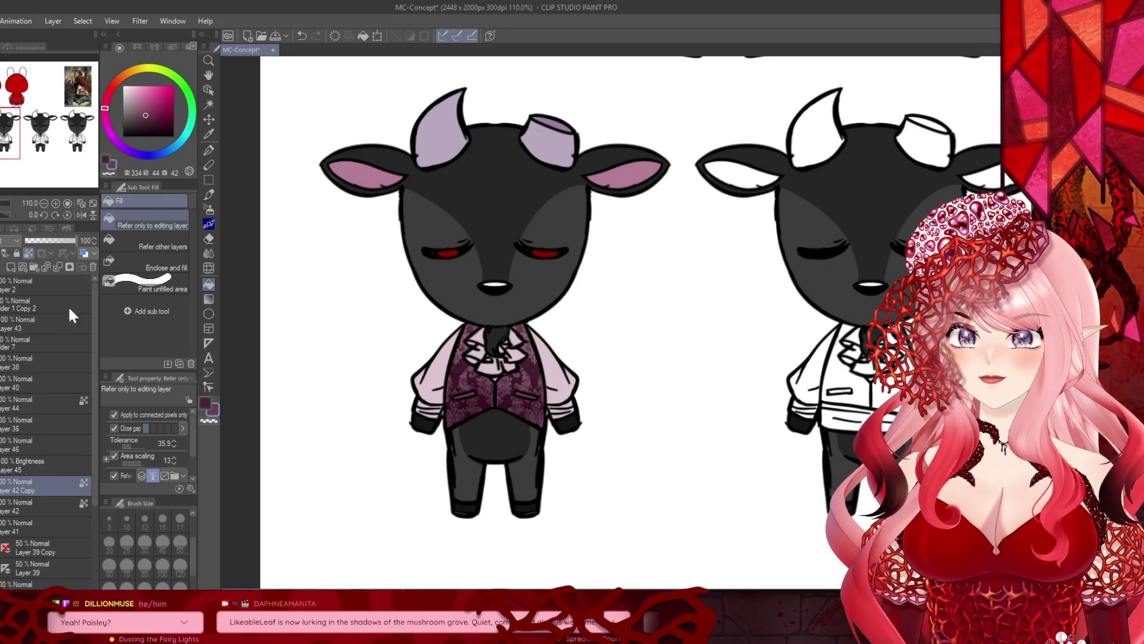
drag(23, 488, 36, 457)
click(8, 240)
scroll(7, 240, down, 7)
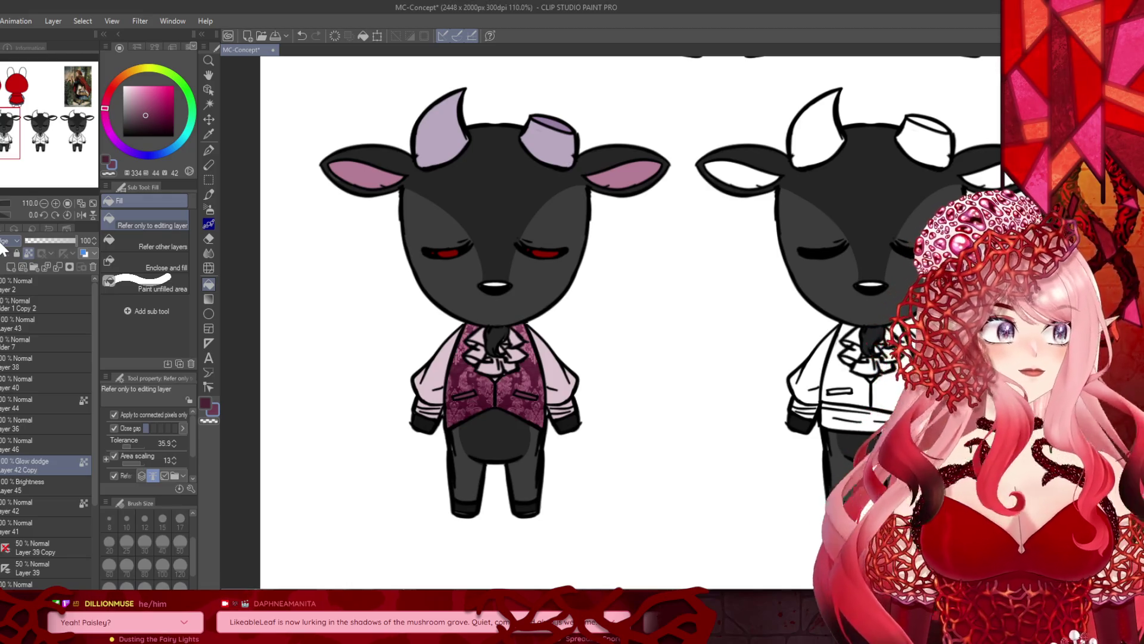
scroll(2, 246, down, 1)
scroll(3, 246, up, 1)
scroll(3, 246, down, 7)
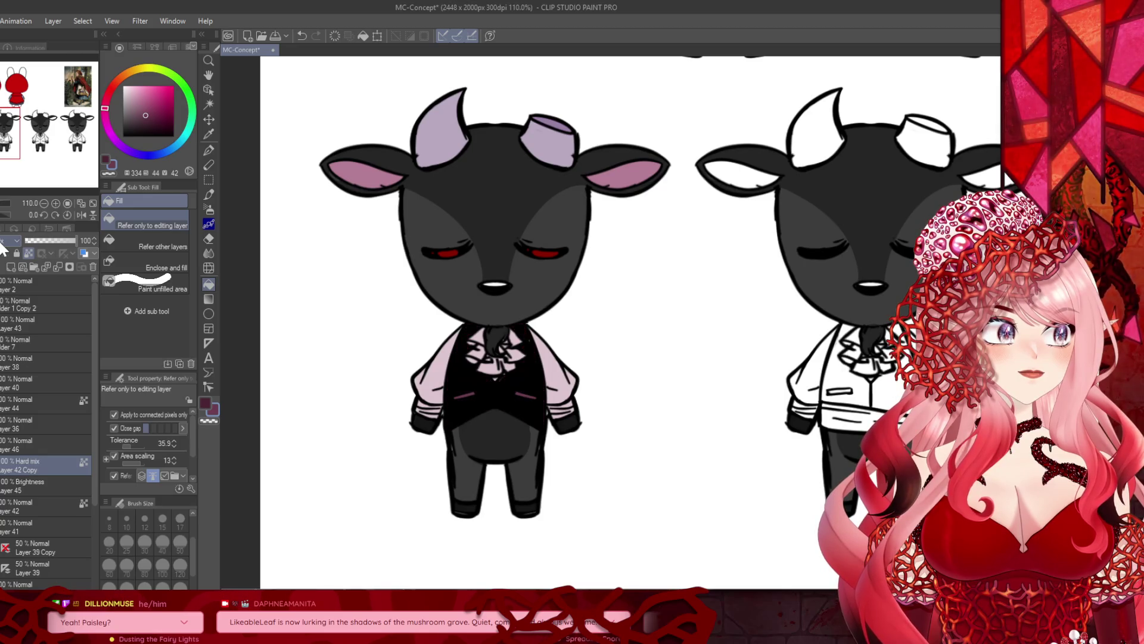
scroll(2, 245, down, 2)
scroll(3, 246, up, 1)
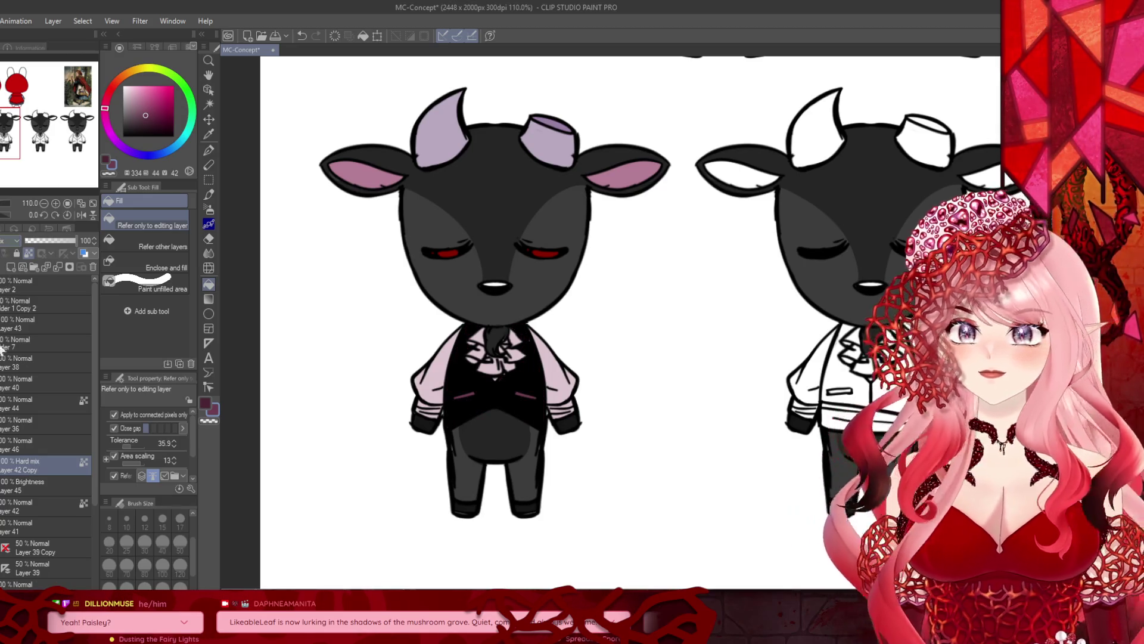
click(3, 543)
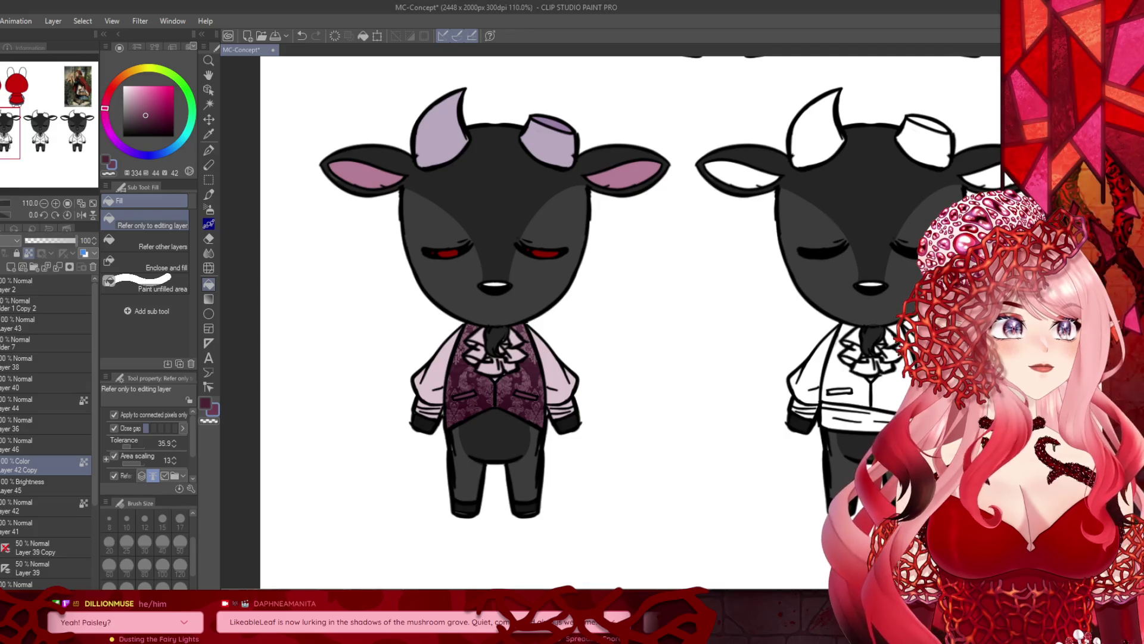
Step: Try magenta and duller shades on the vest, settling on a brighter purple fill
click(155, 122)
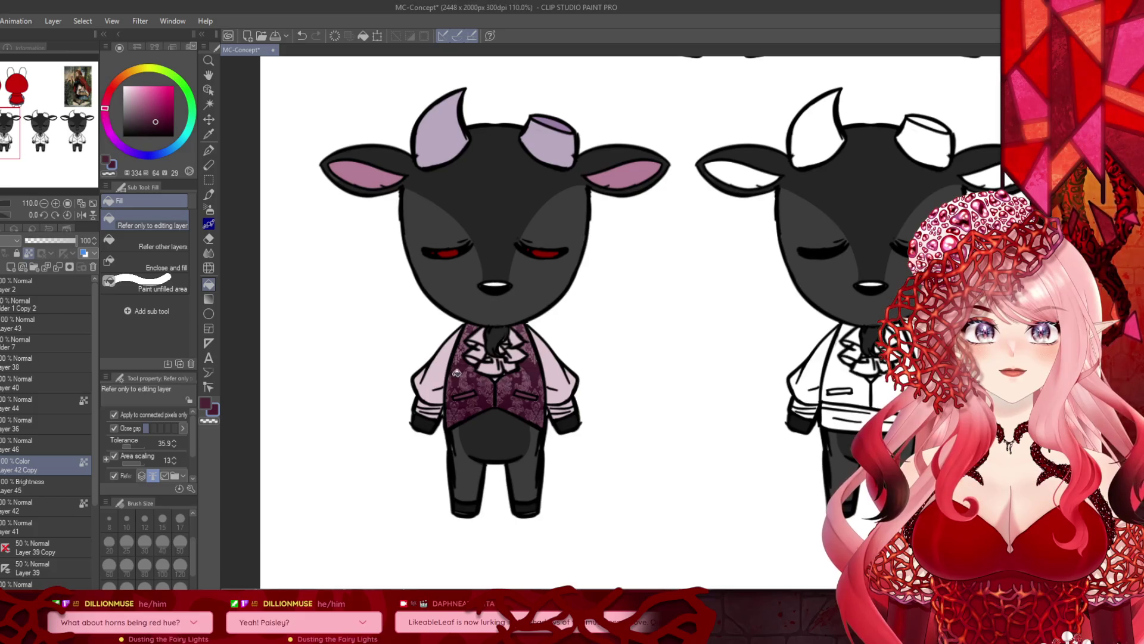
click(155, 108)
drag(156, 108, 163, 110)
click(465, 356)
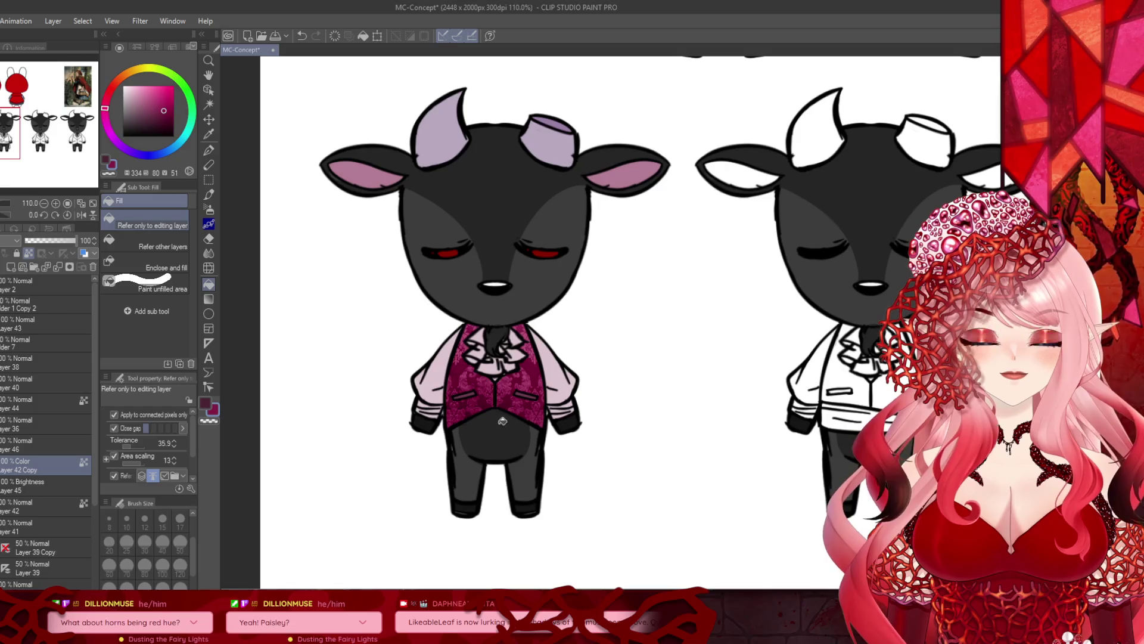
click(149, 120)
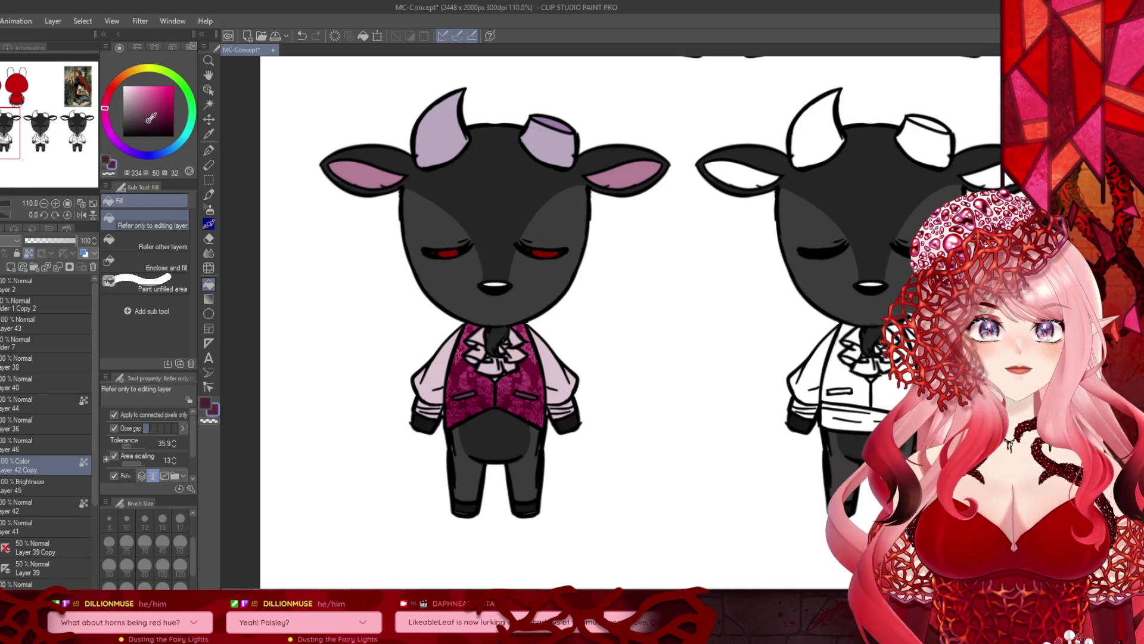
click(138, 125)
click(512, 381)
scroll(264, 362, down, 2)
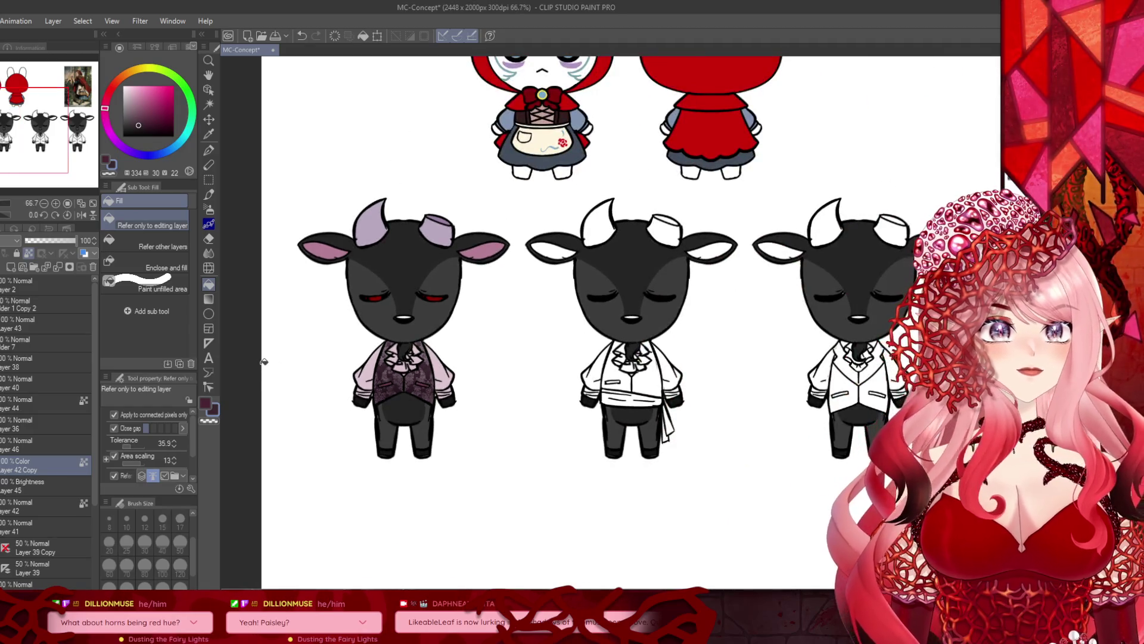
scroll(264, 362, up, 2)
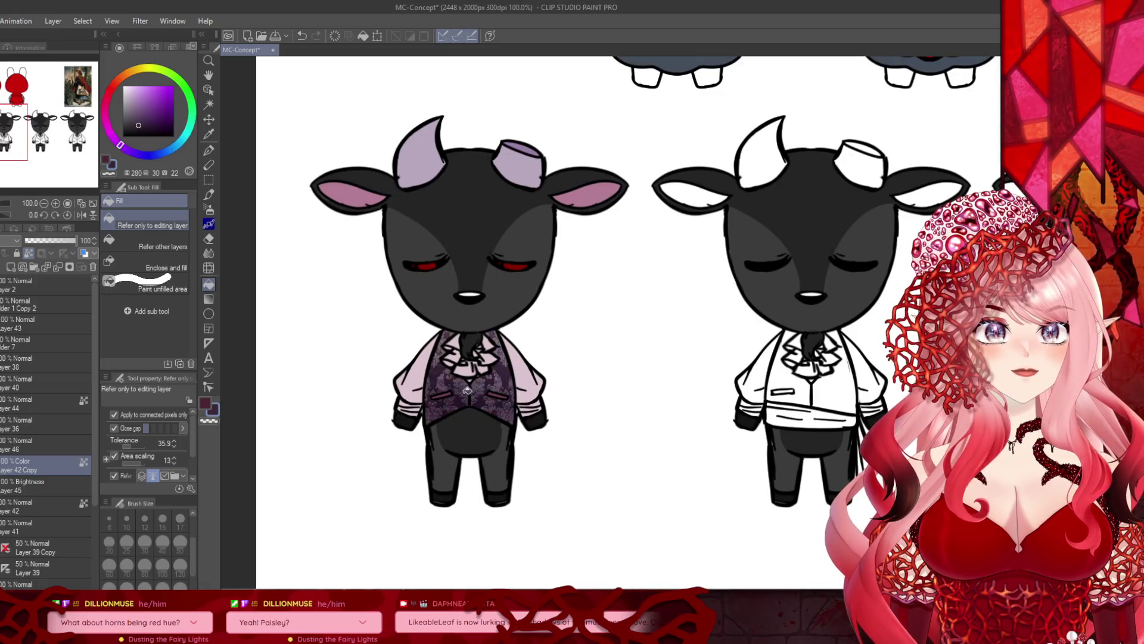
click(154, 112)
click(449, 376)
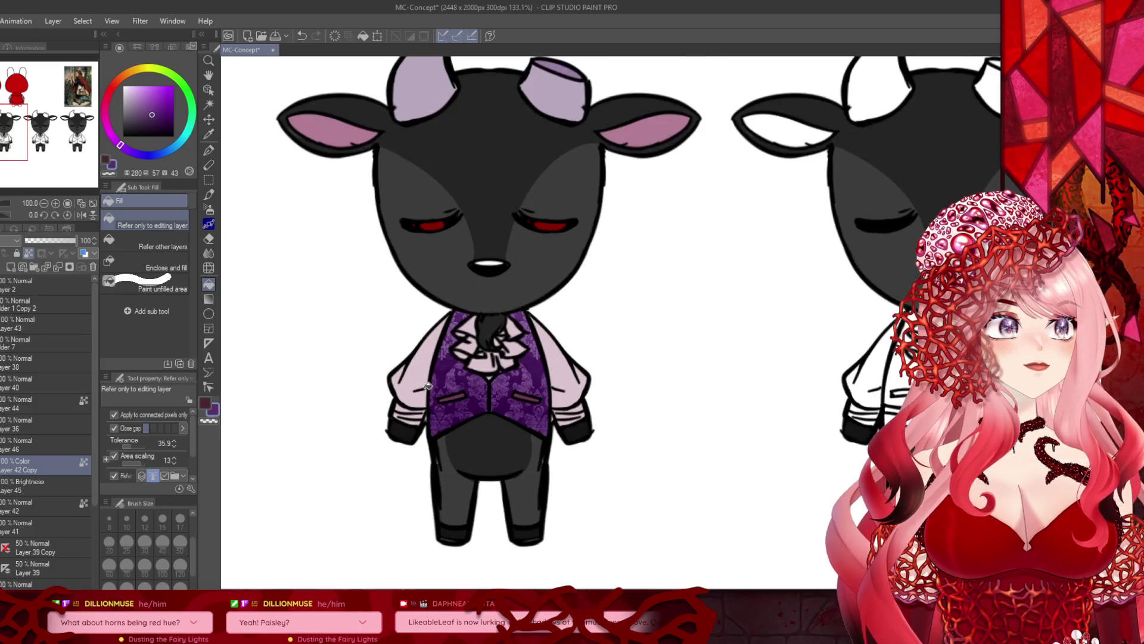
Step: Lower the purple tint layer's opacity to about 68% and sample the goat's eye red
scroll(411, 385, up, 1)
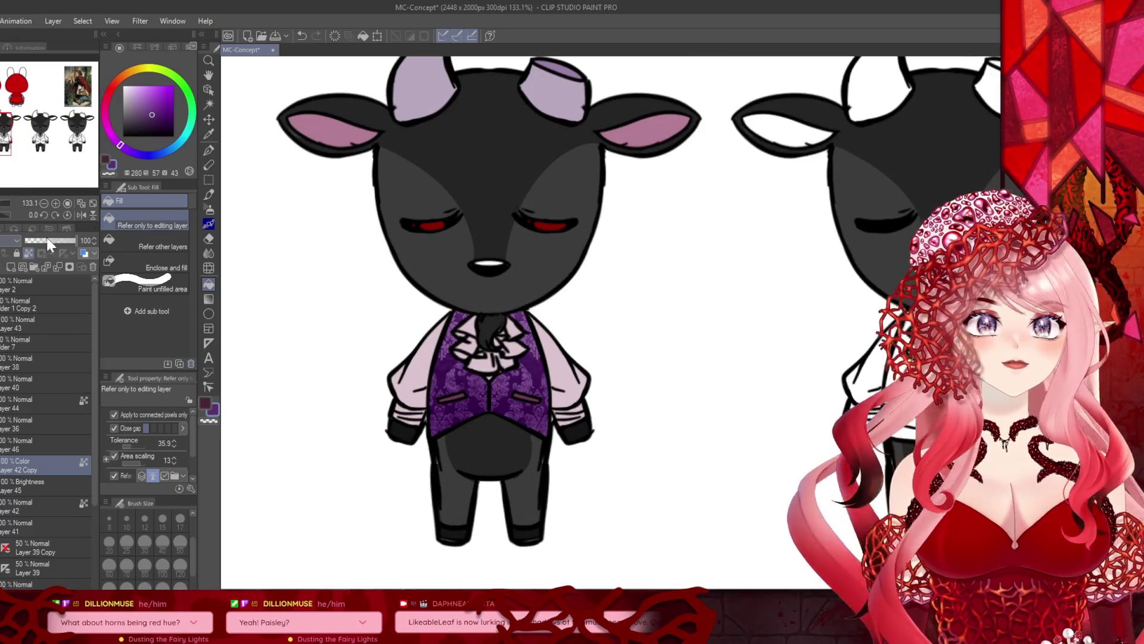
drag(67, 241, 59, 241)
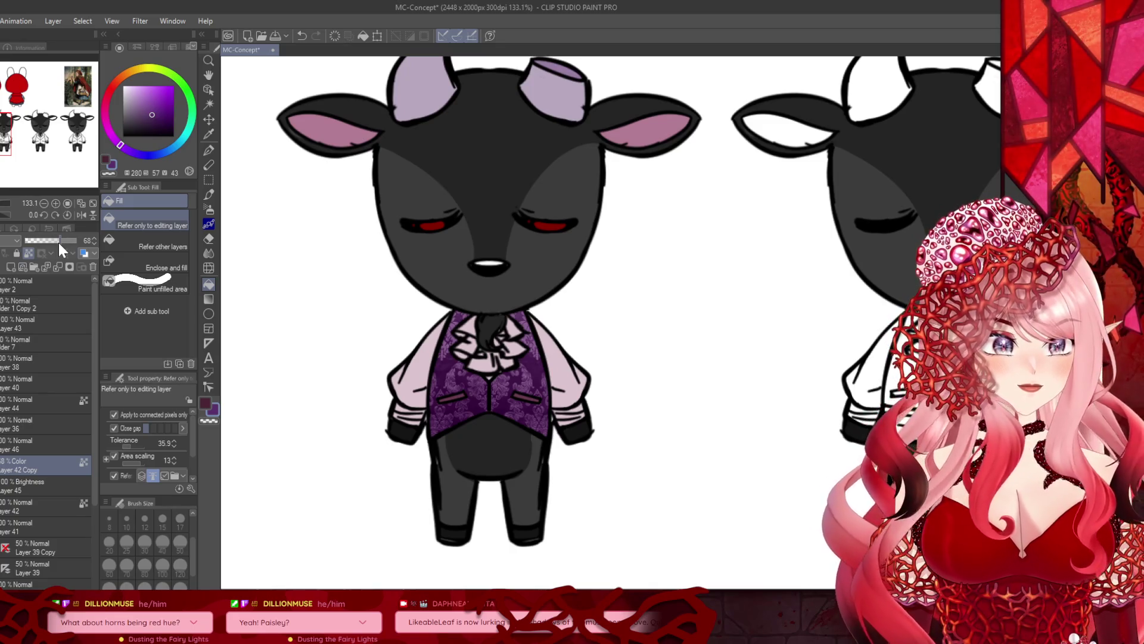
scroll(436, 255, down, 4)
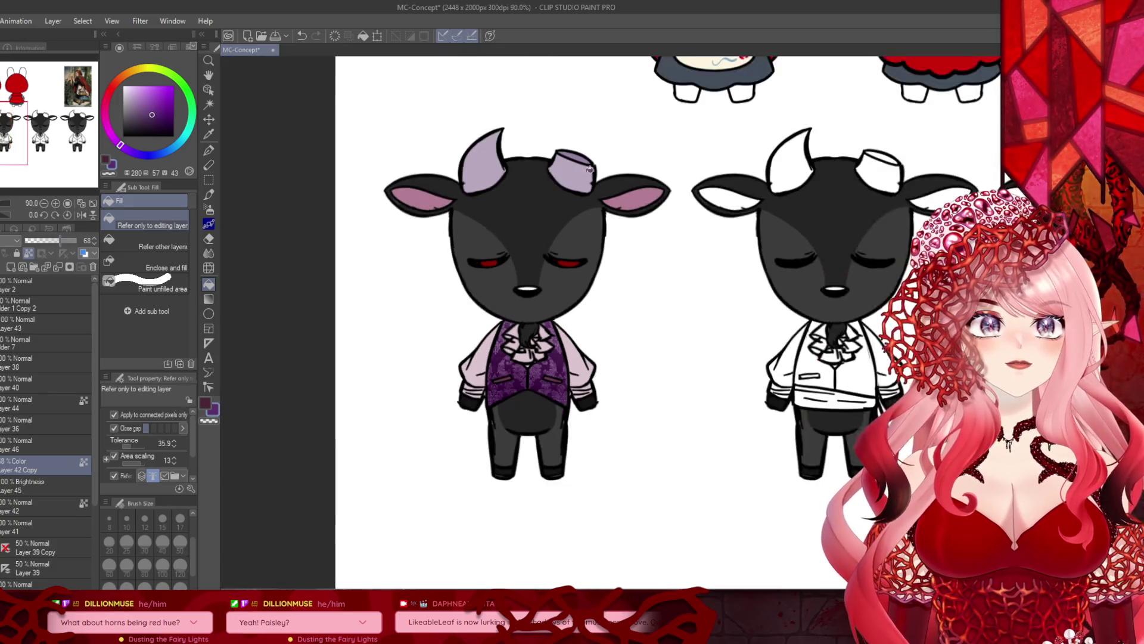
scroll(528, 209, up, 2)
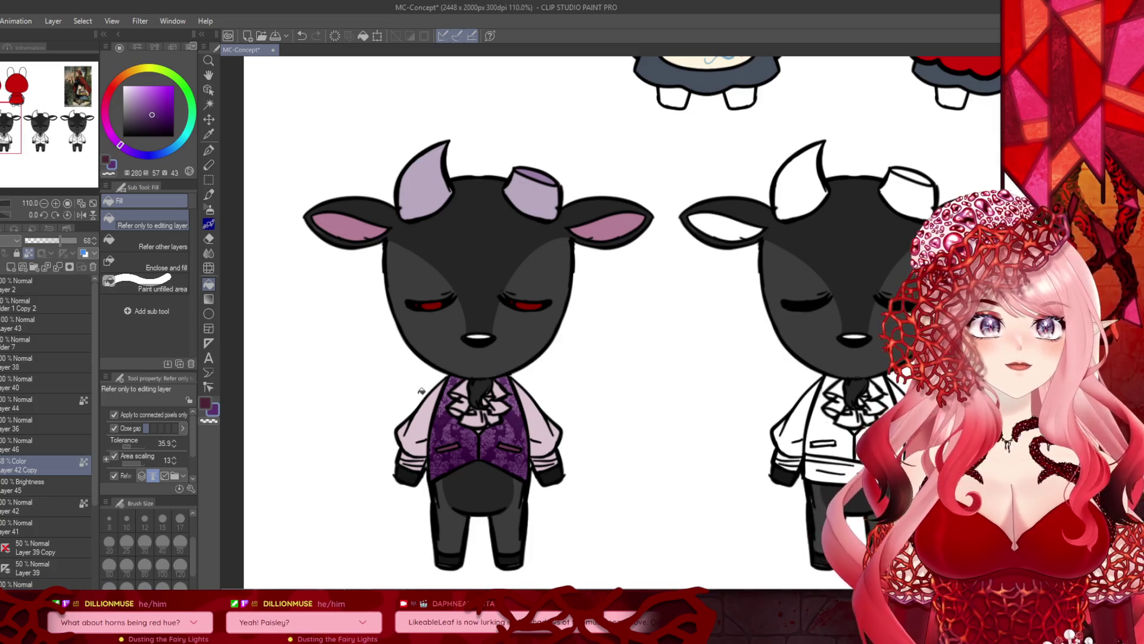
alt+click(429, 301)
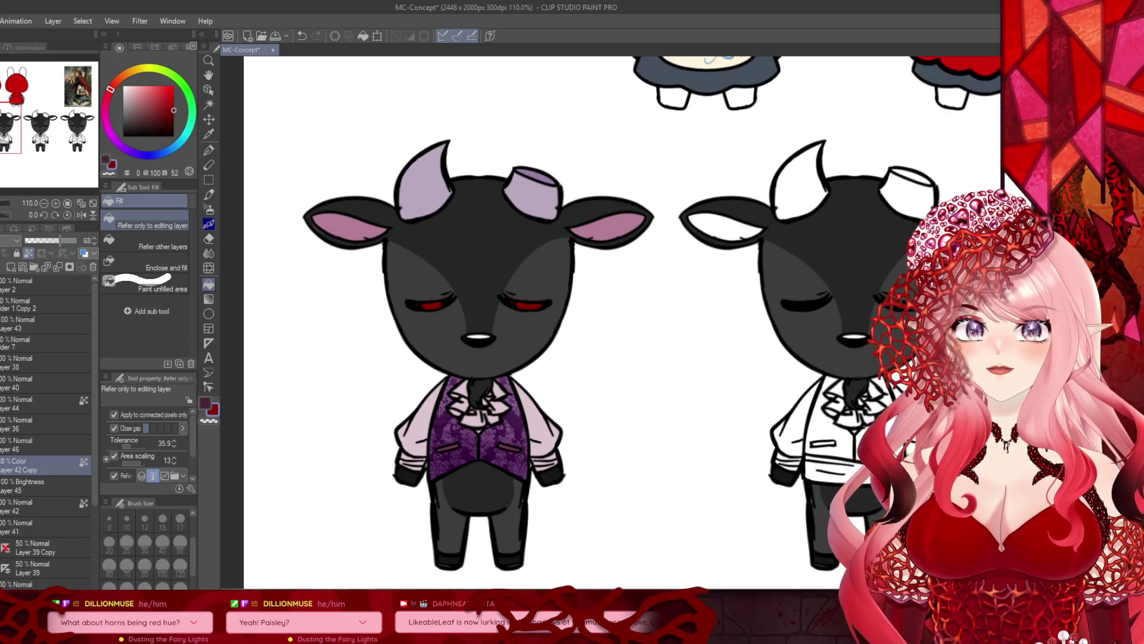
Step: On a new layer above Layer 40, fill both horns with a lighter red
click(18, 384)
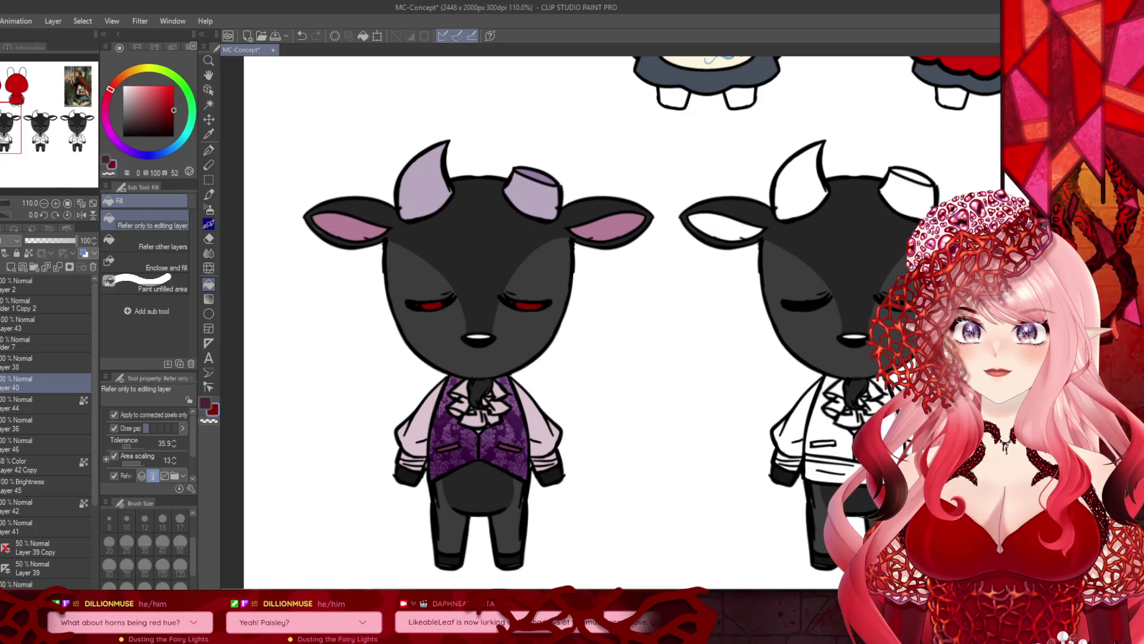
key(ctrl+u)
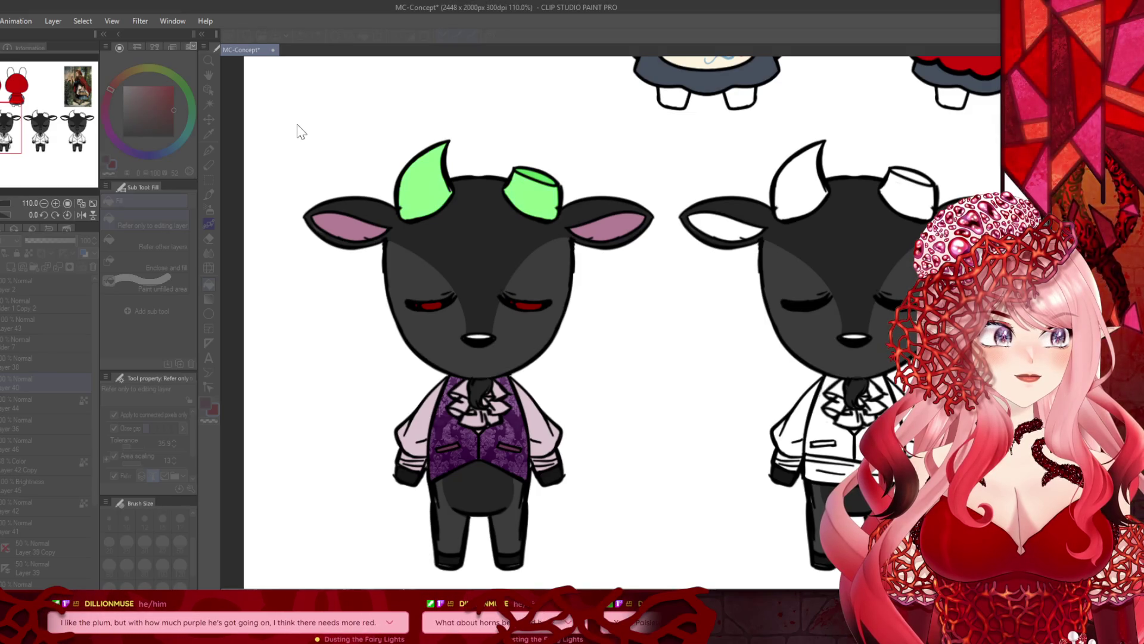
key(Return)
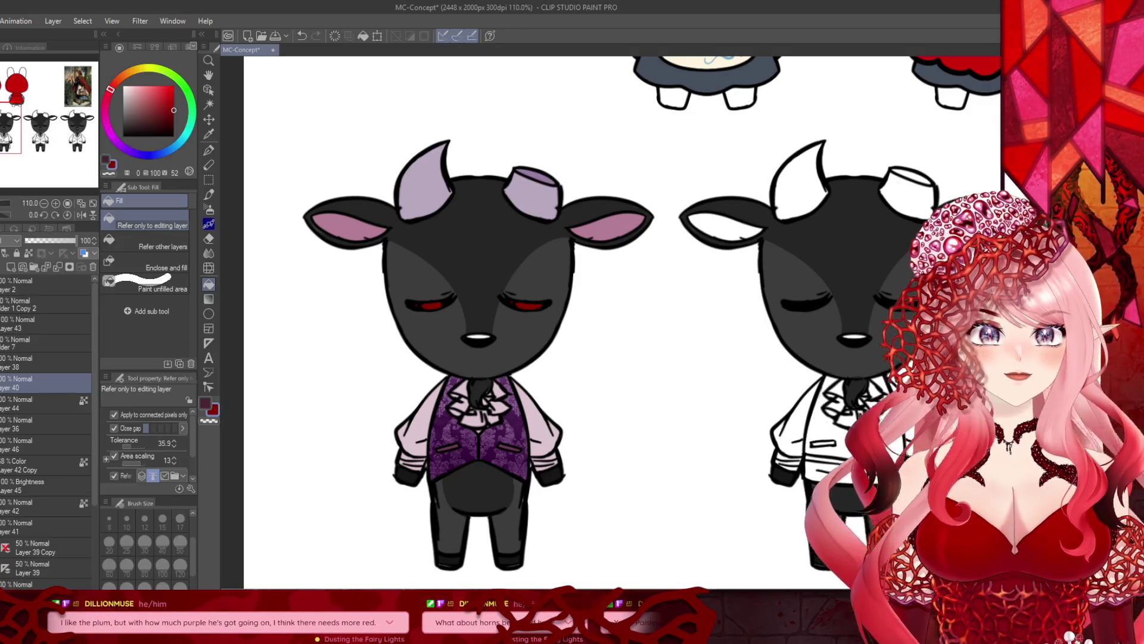
click(11, 266)
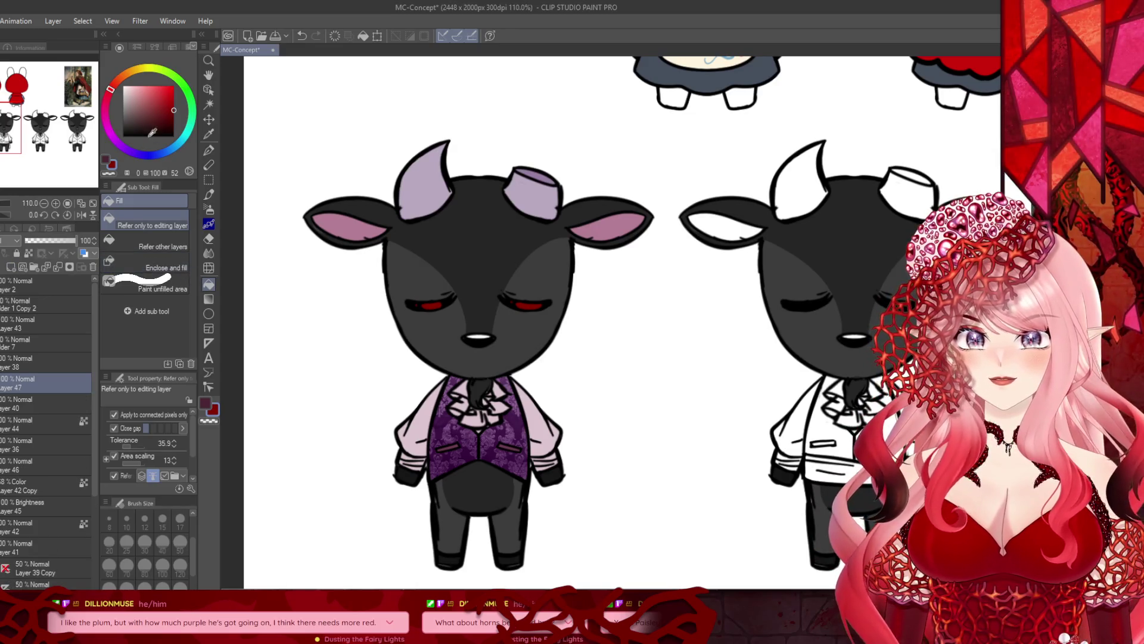
drag(171, 116, 194, 87)
click(422, 189)
click(520, 189)
click(536, 172)
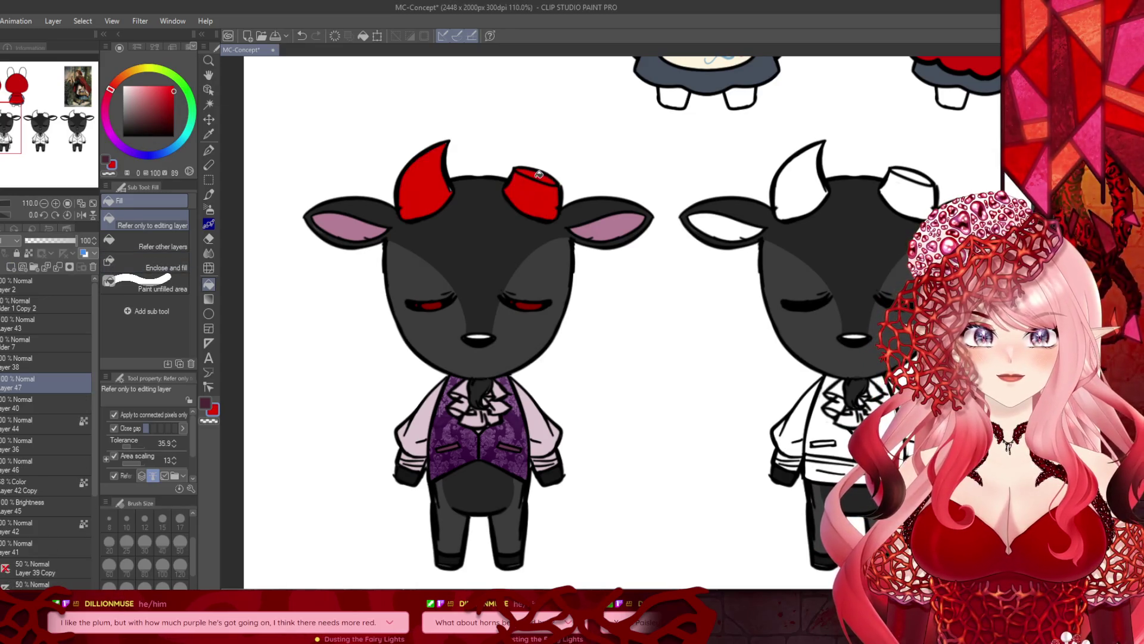
Step: Set the horn layer to Color blend mode at about 20% opacity
click(9, 240)
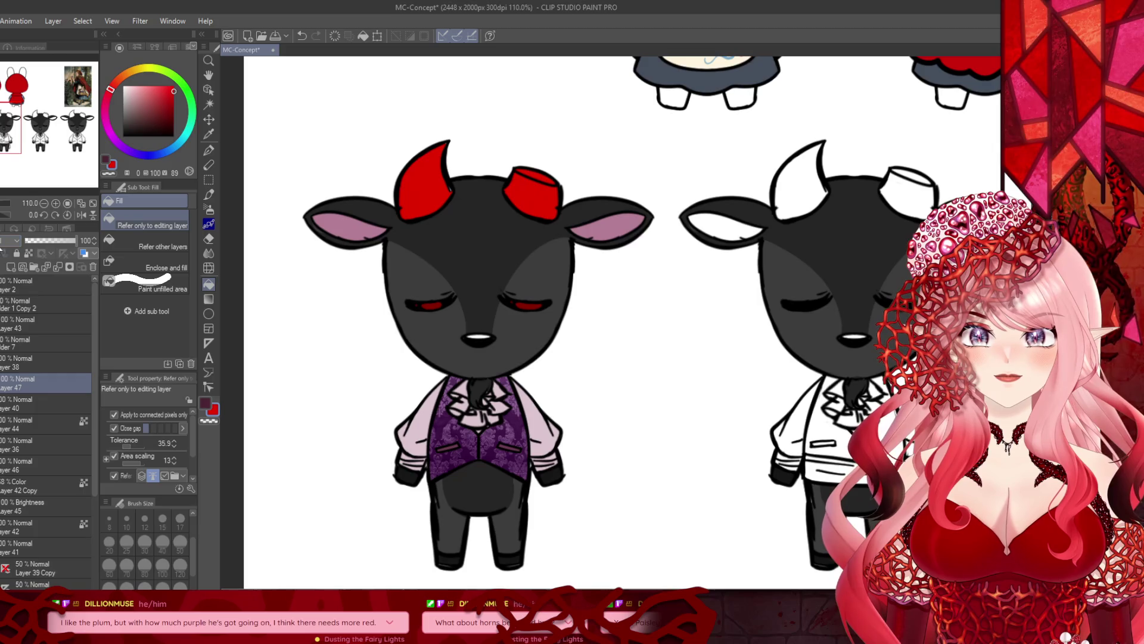
click(6, 556)
drag(50, 235, 37, 241)
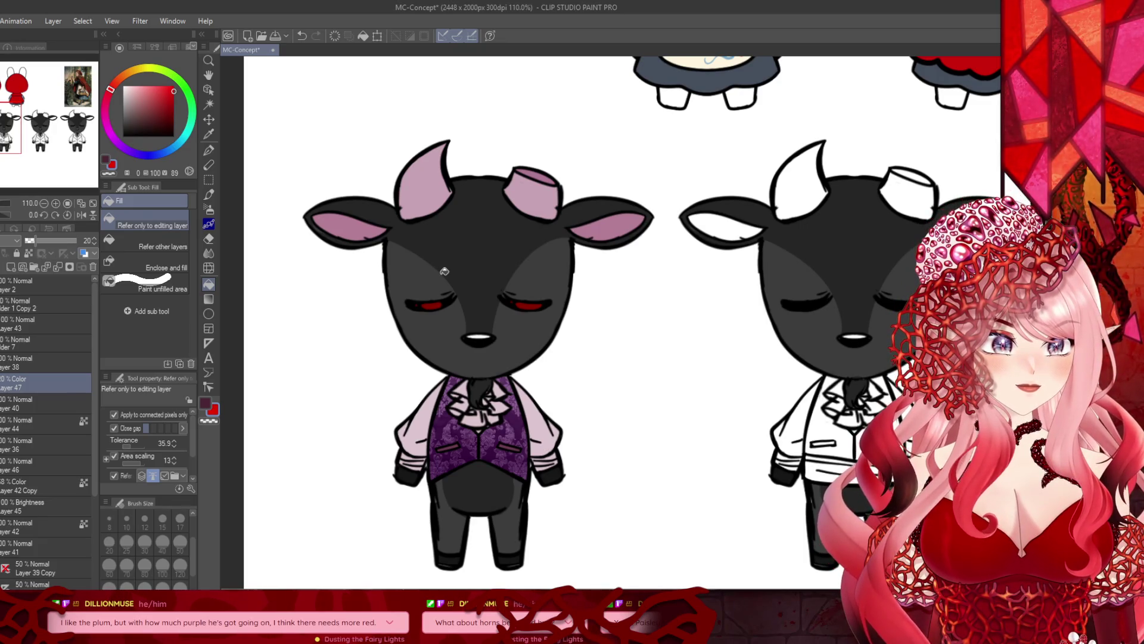
scroll(399, 281, down, 2)
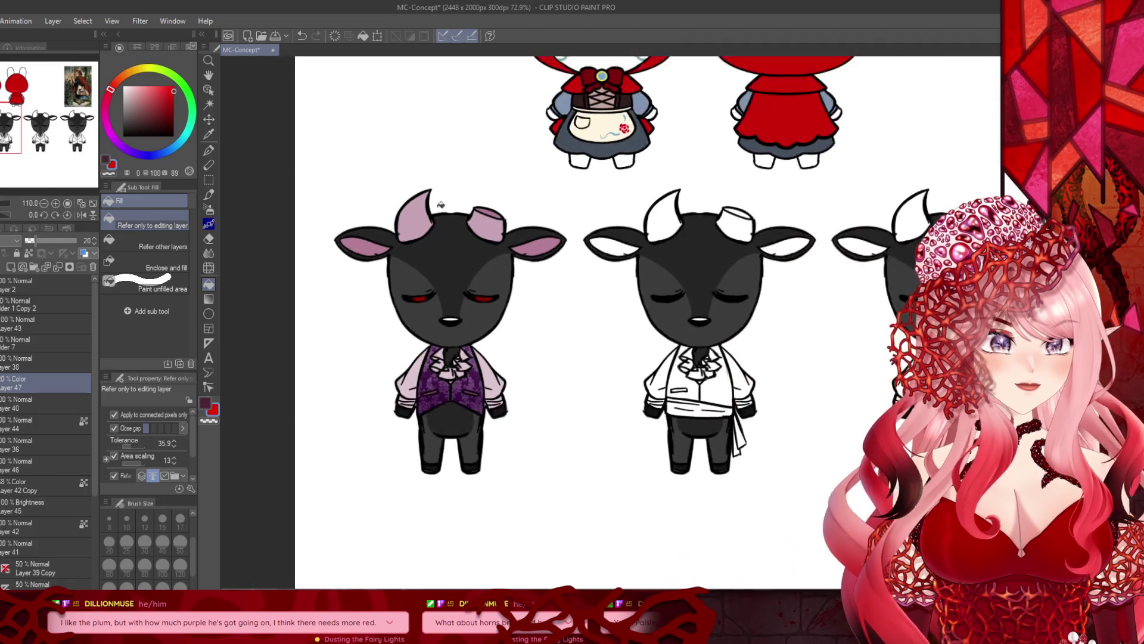
scroll(460, 180, up, 2)
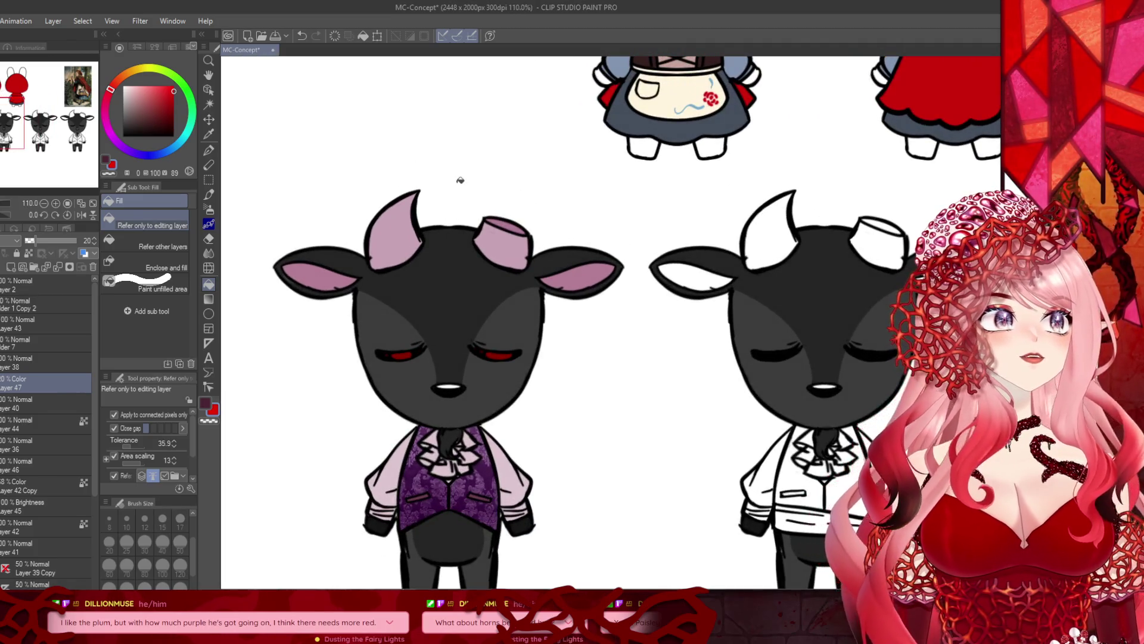
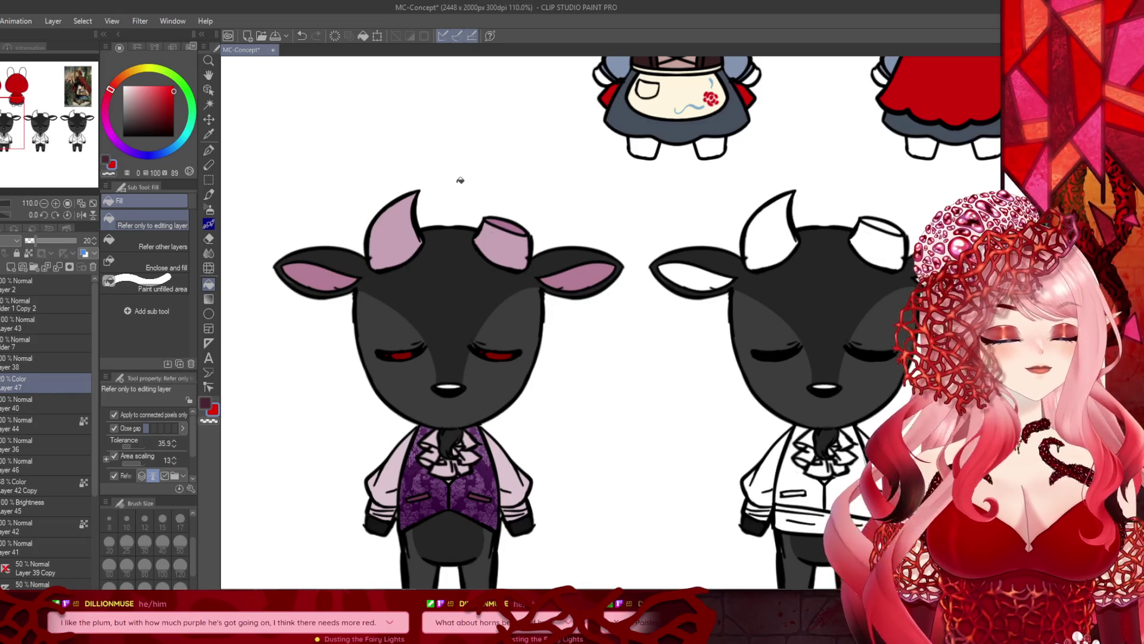
Step: Delete the 20% colour tint layer and add a new layer for the recolour
scroll(479, 395, down, 3)
scroll(434, 423, up, 2)
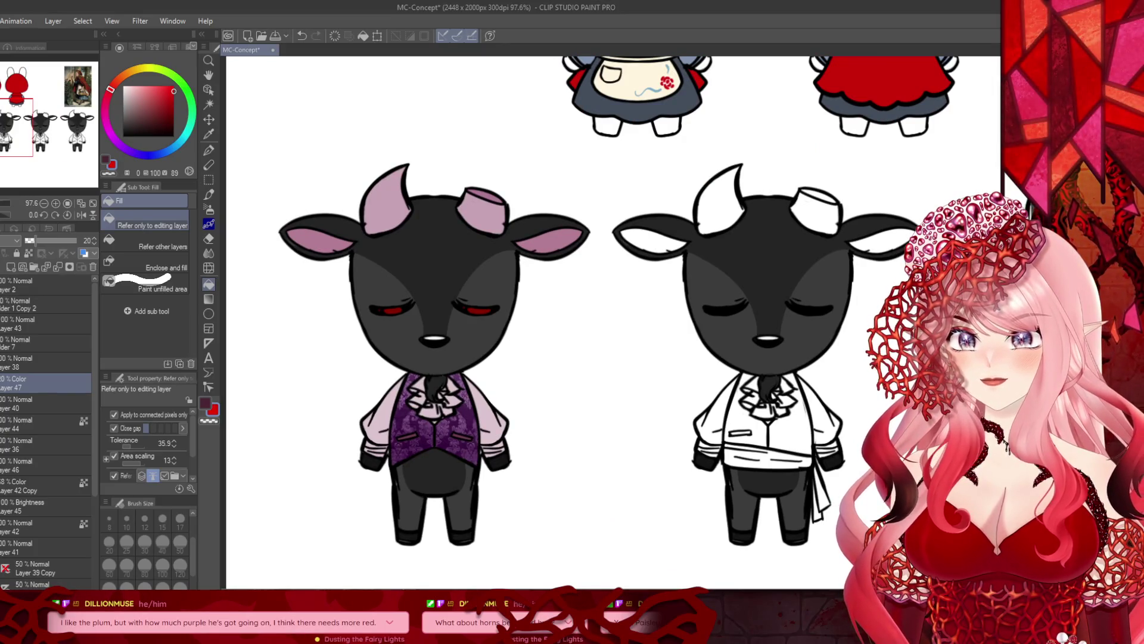
click(59, 267)
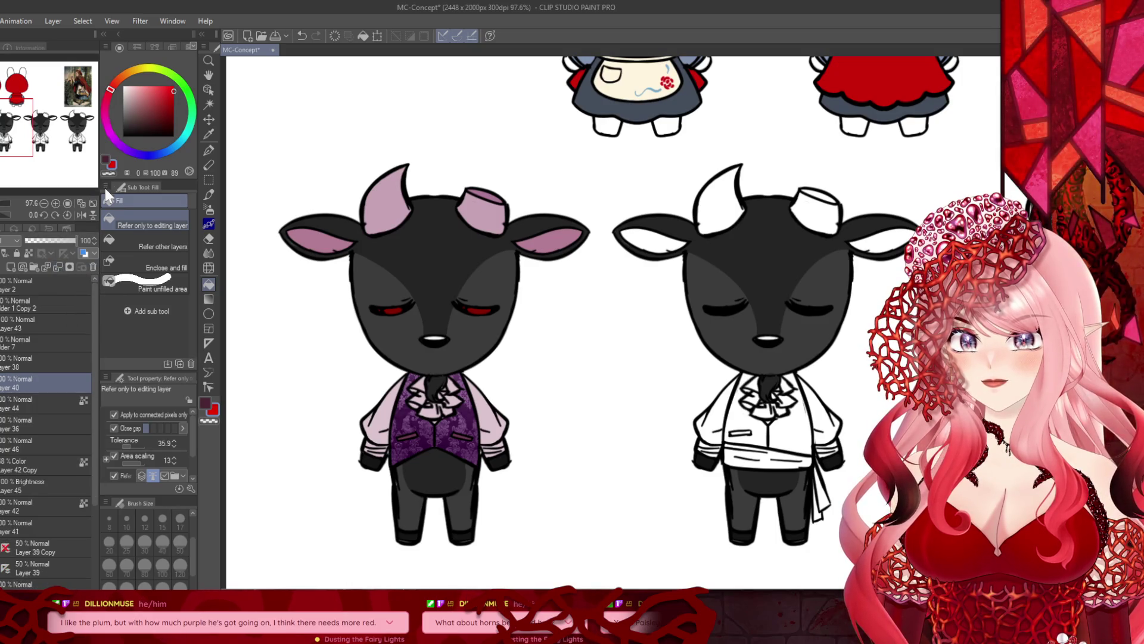
click(13, 266)
Step: Fill the first goat's left and right horns with a light salmon pink
click(142, 96)
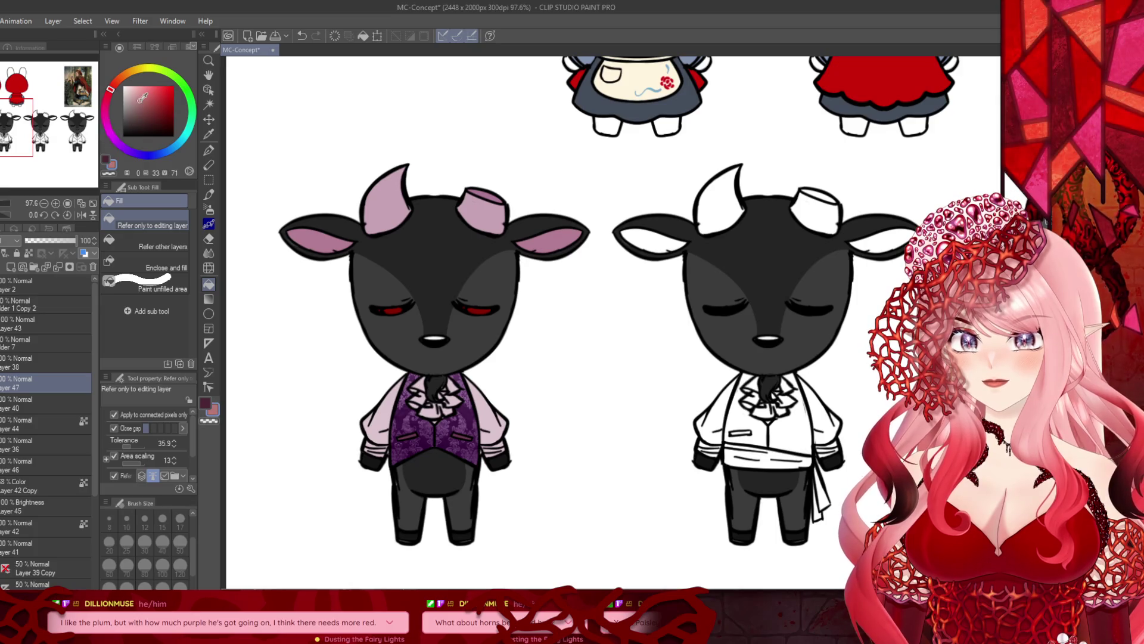
drag(141, 97, 139, 91)
click(384, 202)
click(482, 210)
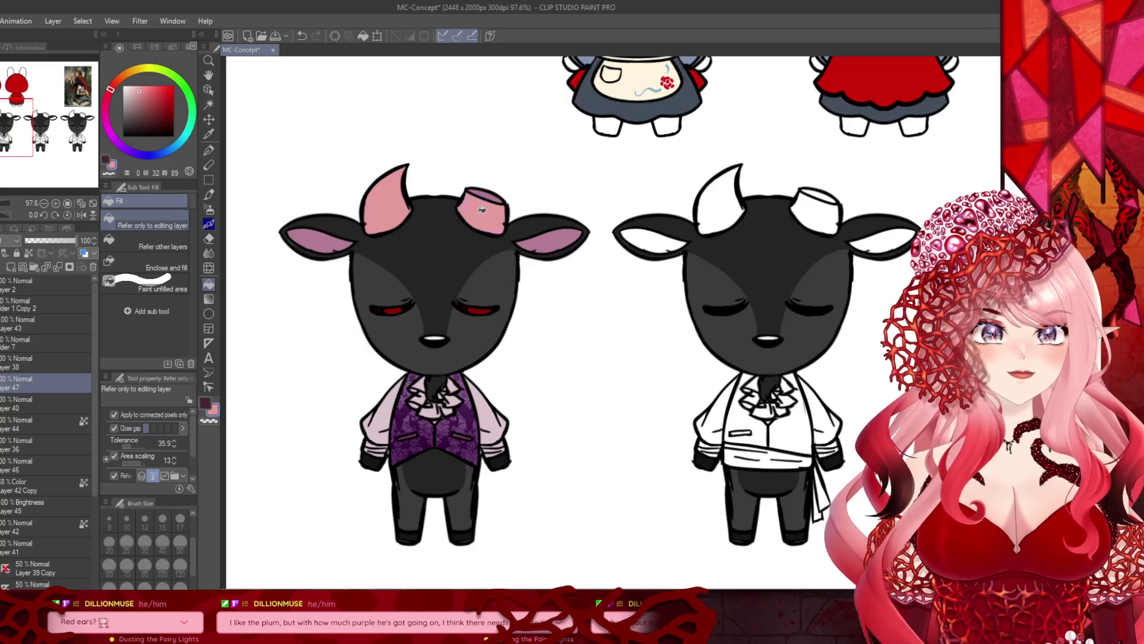
Step: Refill both horns with a paler pink chosen in the colour square
click(154, 97)
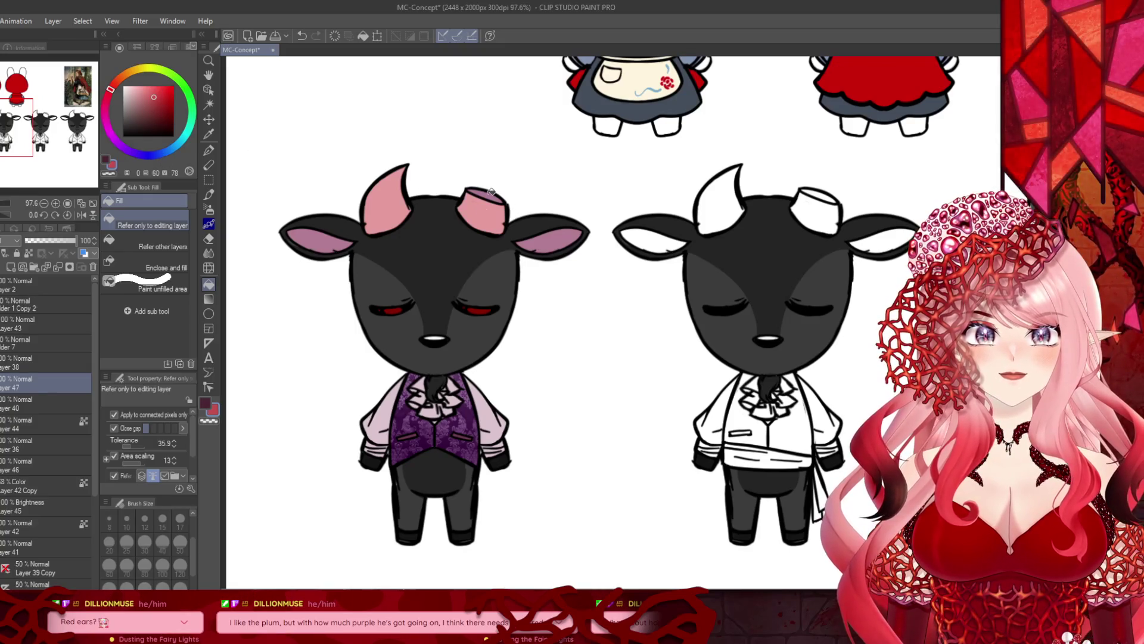
scroll(375, 213, down, 2)
scroll(363, 209, up, 3)
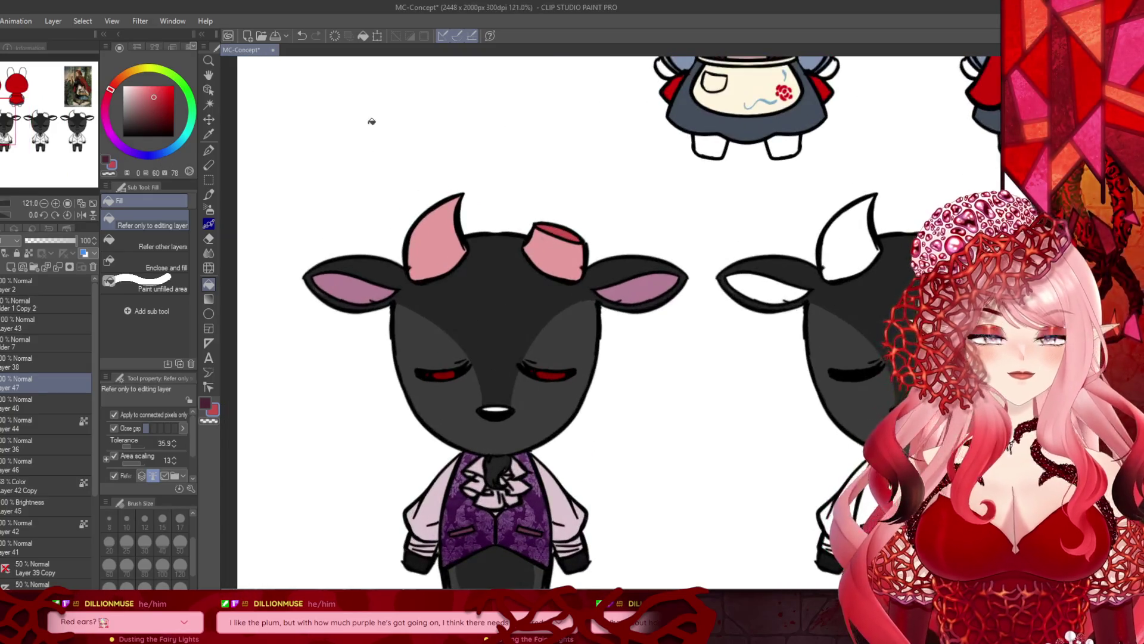
click(129, 92)
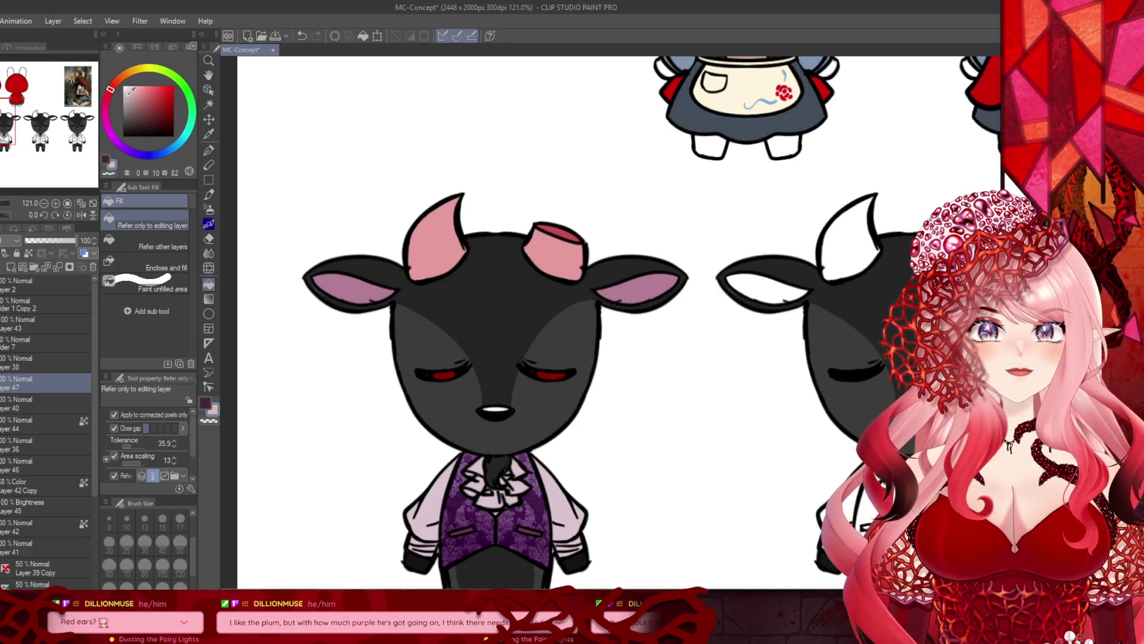
click(438, 245)
click(545, 248)
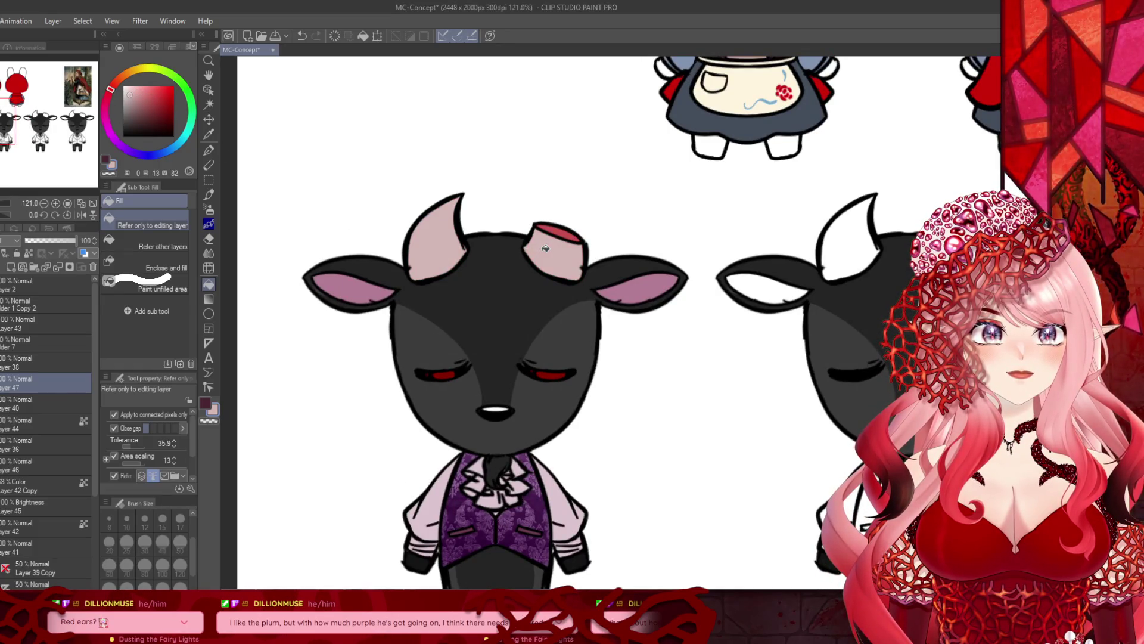
Step: Sample the mauve colour of the first goat's inner ear
scroll(471, 173, down, 2)
scroll(471, 173, up, 3)
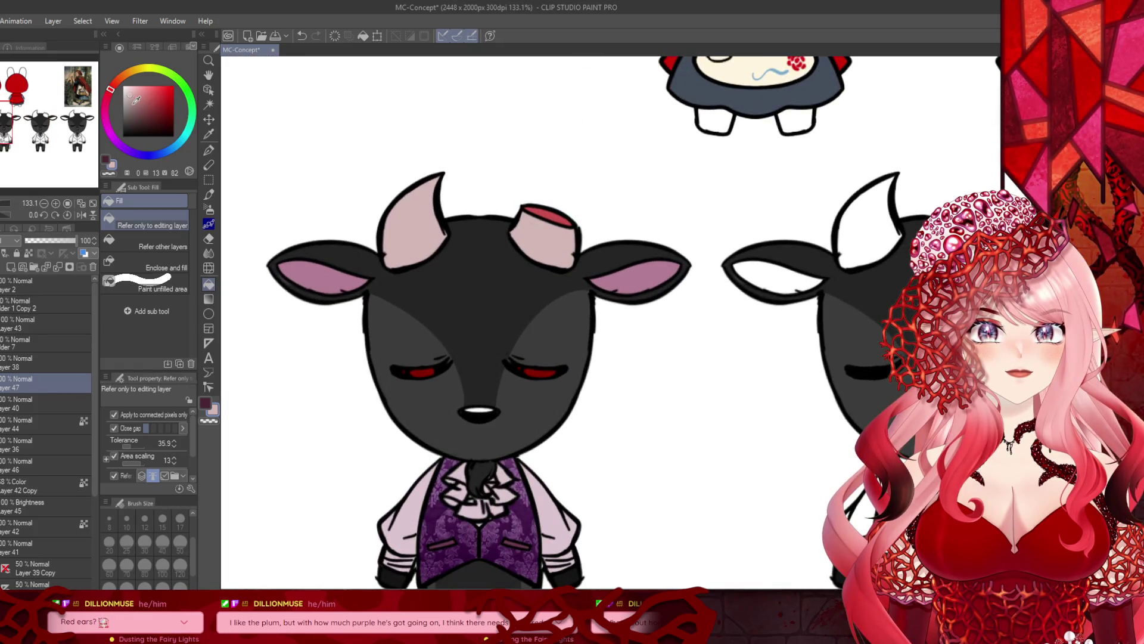
scroll(389, 212, down, 5)
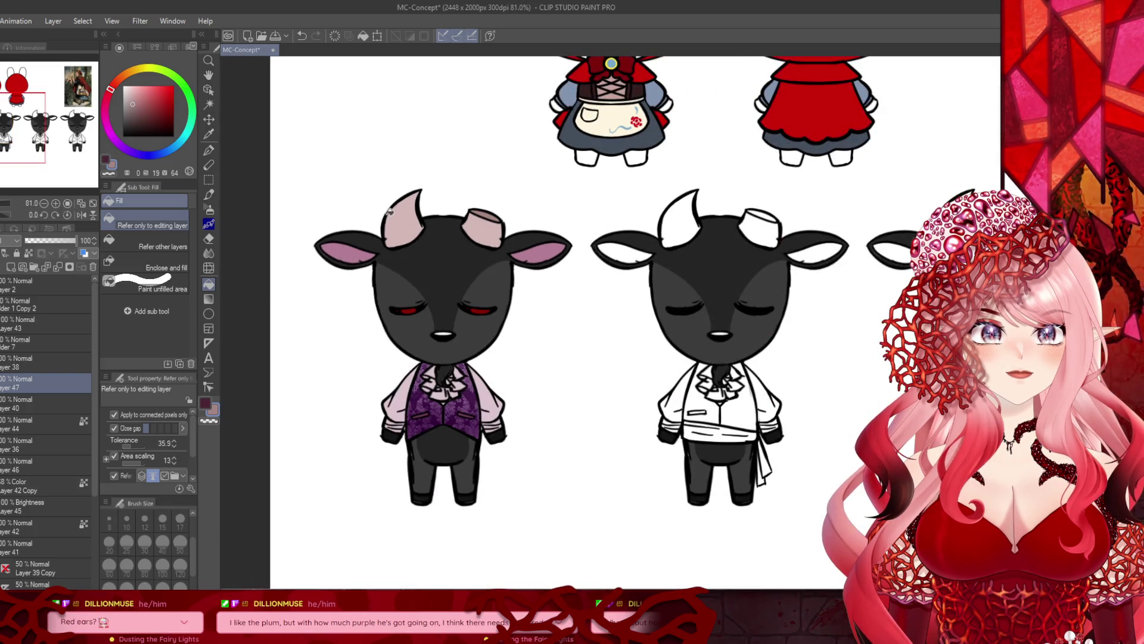
scroll(389, 211, down, 1)
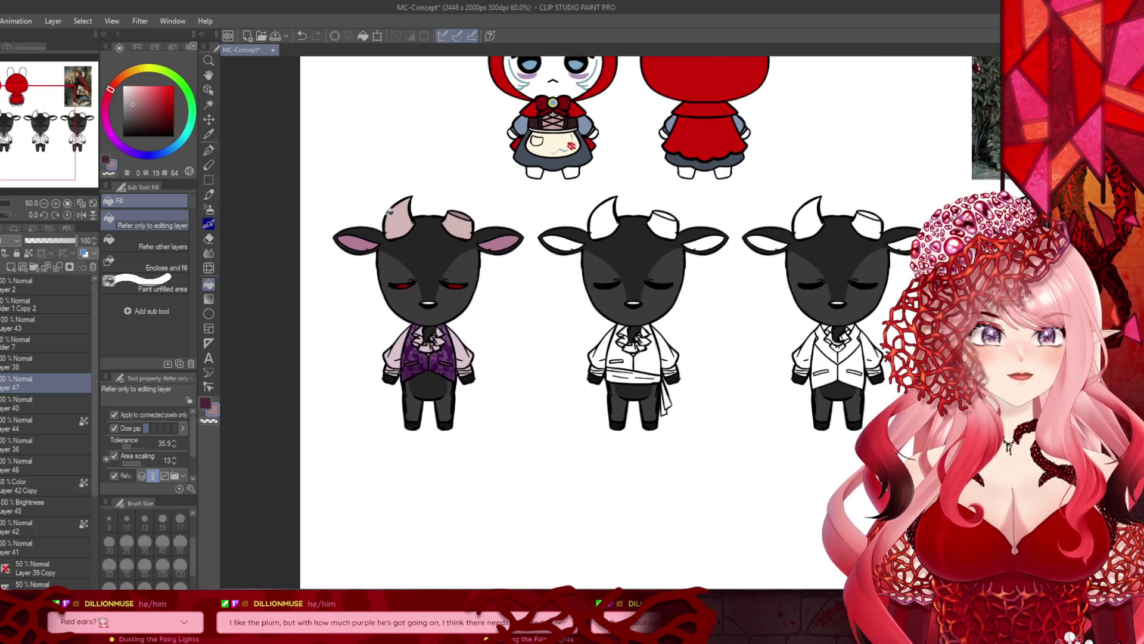
scroll(389, 212, down, 1)
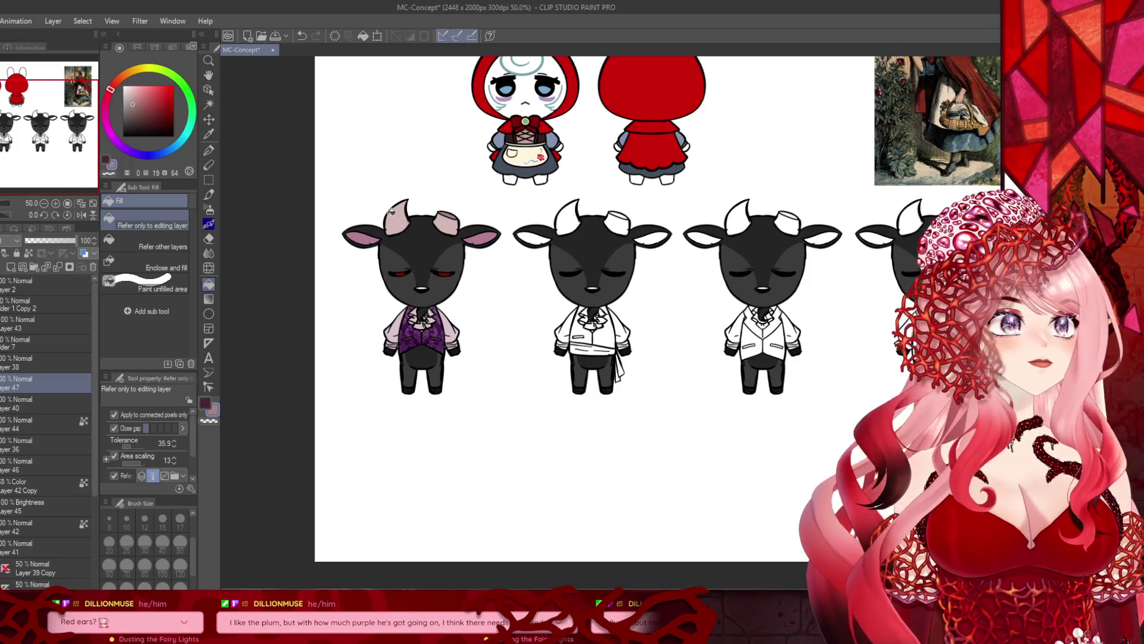
scroll(391, 210, up, 1)
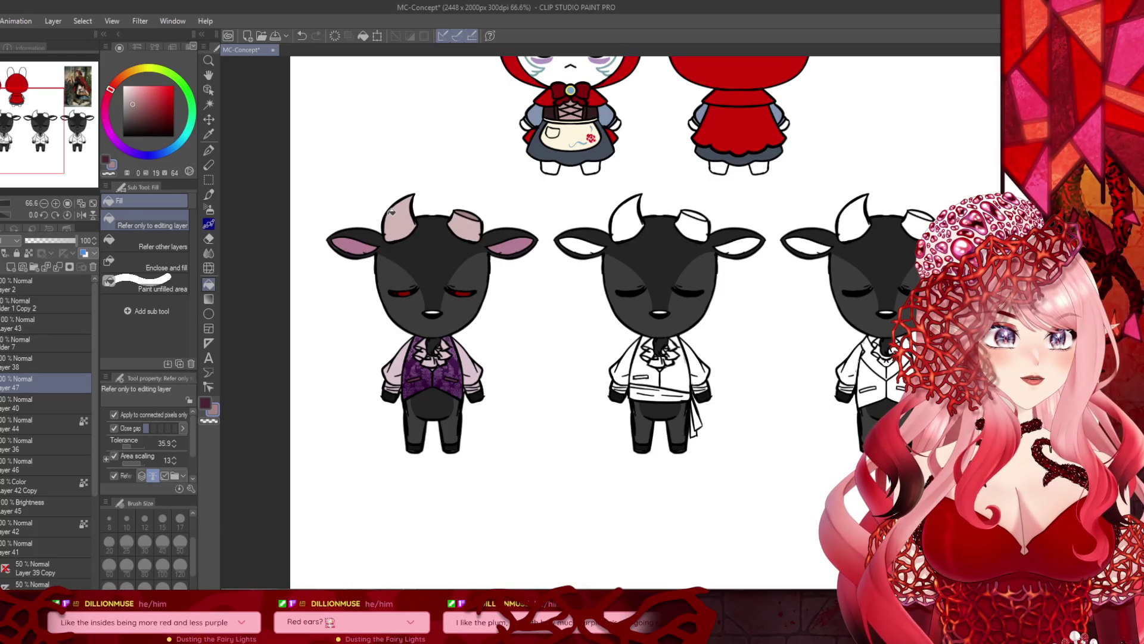
scroll(317, 229, up, 1)
alt+click(363, 249)
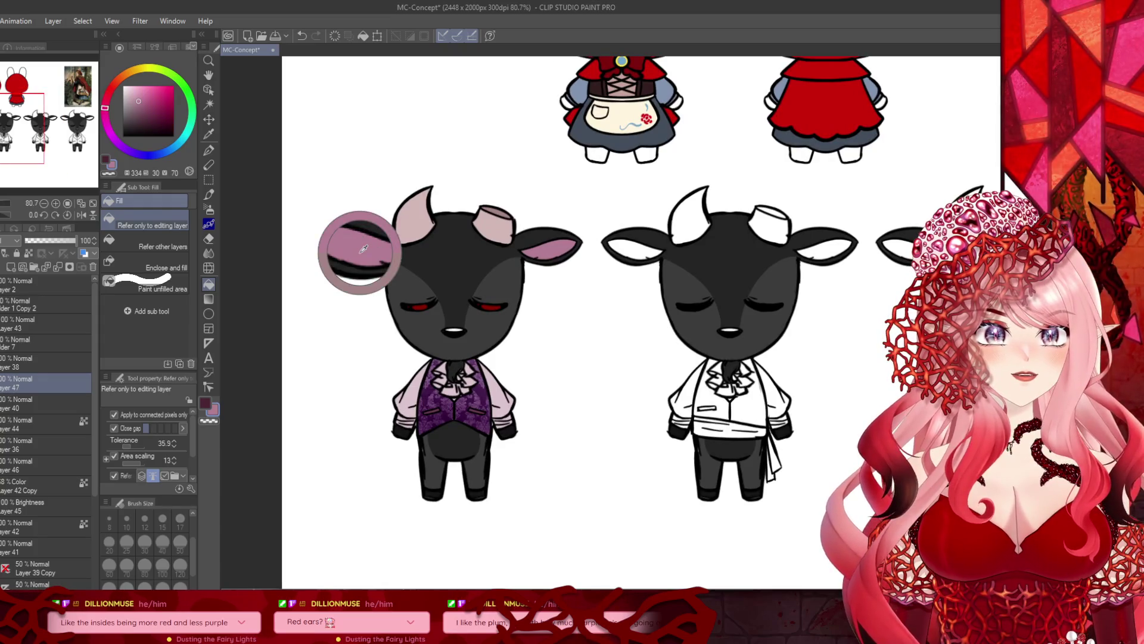
Step: Fill both inner ears with a brighter pink, then refill them in a paler, desaturated pink
click(105, 99)
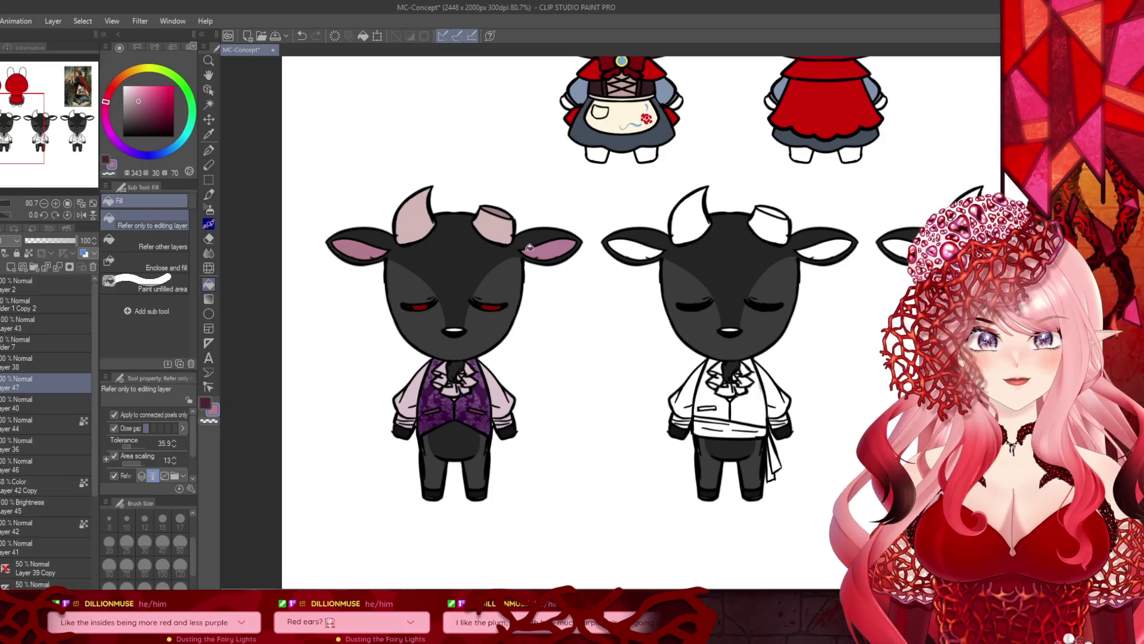
click(146, 93)
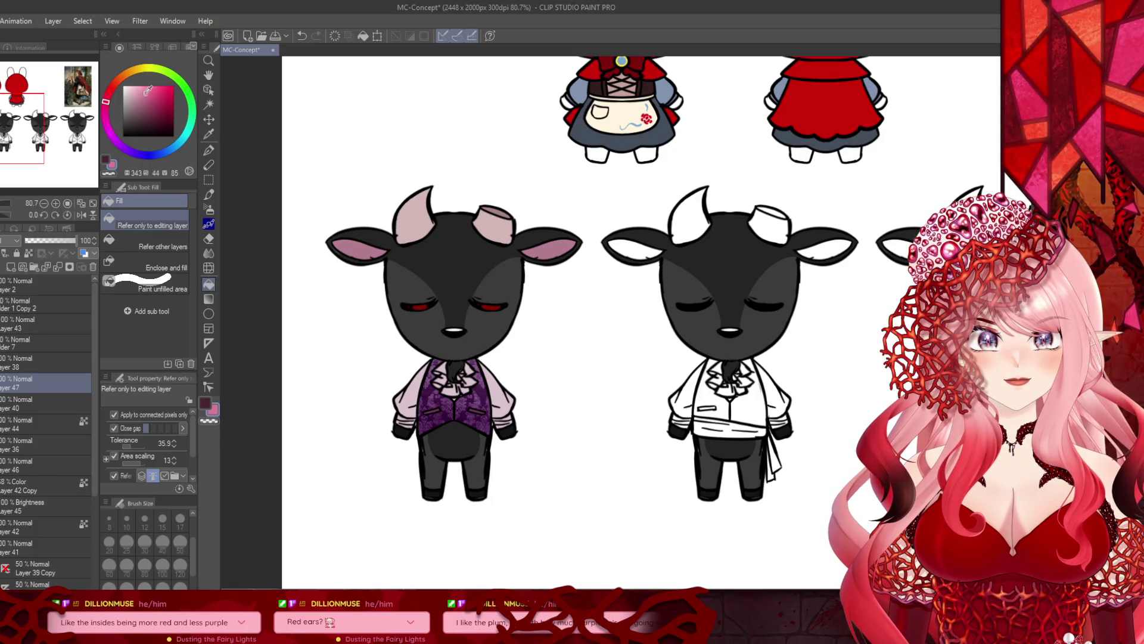
click(358, 250)
click(544, 247)
click(133, 94)
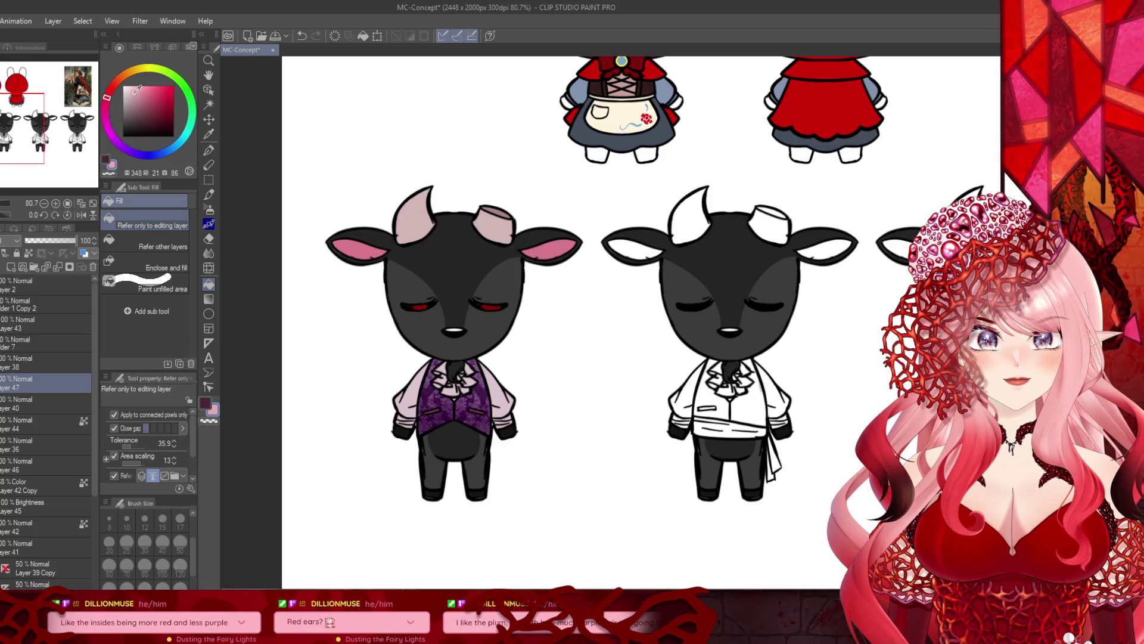
click(349, 245)
click(543, 251)
scroll(368, 241, down, 2)
scroll(368, 241, up, 1)
scroll(393, 242, up, 1)
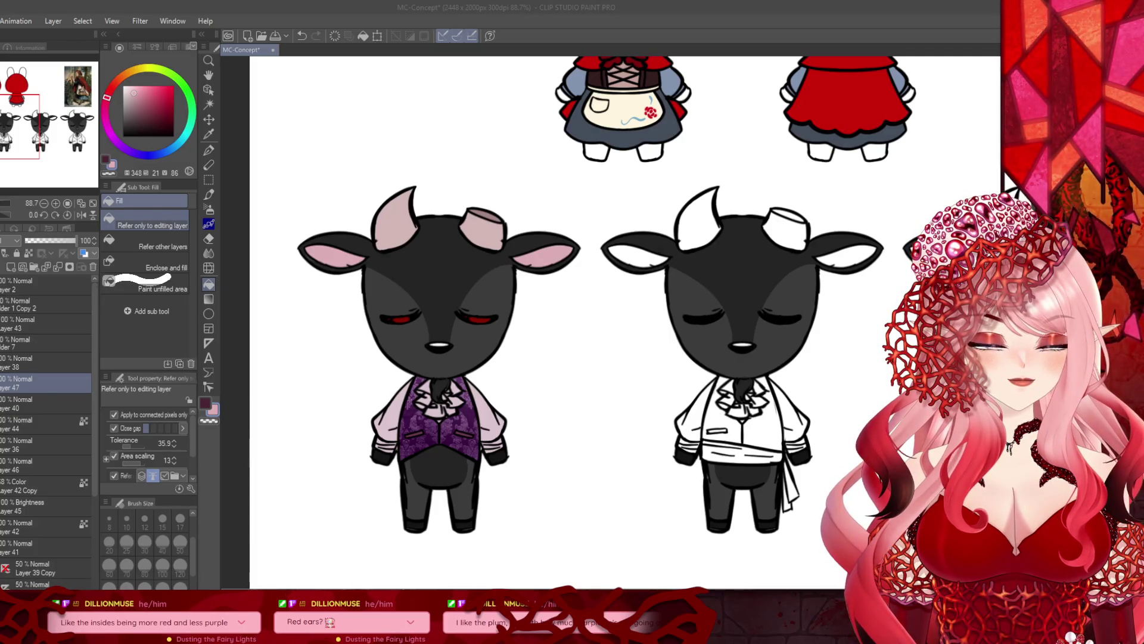
Step: Fill both inner ears with a lightened grey sampled from the goat's face, tinted slightly warmer
click(496, 373)
alt+click(421, 268)
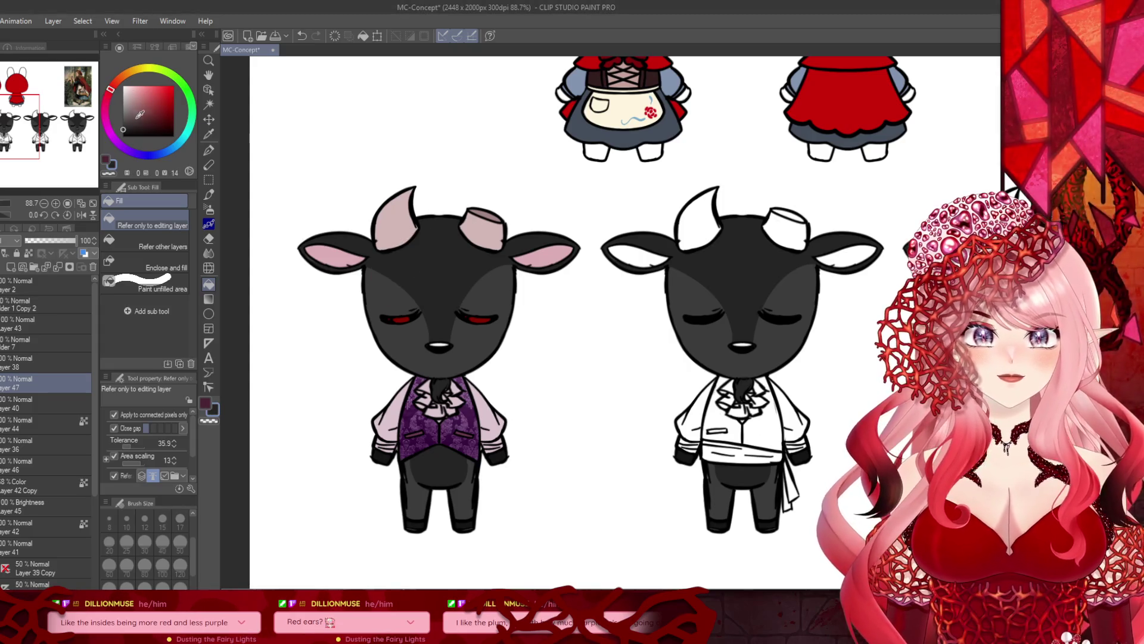
click(123, 112)
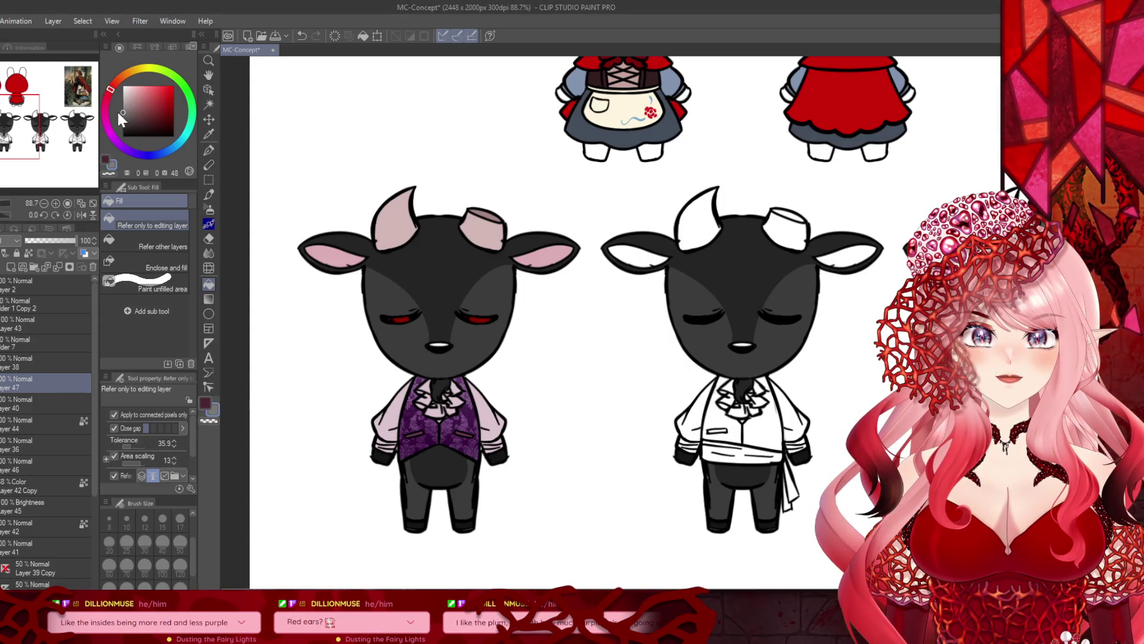
click(338, 261)
click(546, 255)
scroll(316, 260, down, 2)
scroll(316, 259, up, 2)
drag(125, 113, 127, 96)
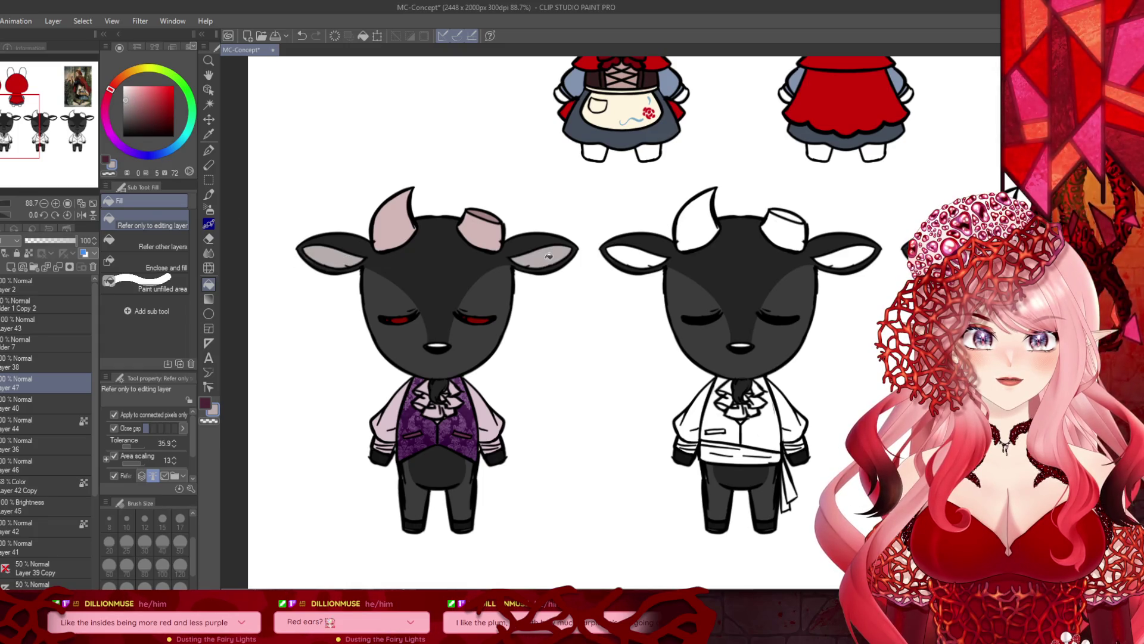
scroll(418, 298, down, 2)
scroll(377, 230, up, 5)
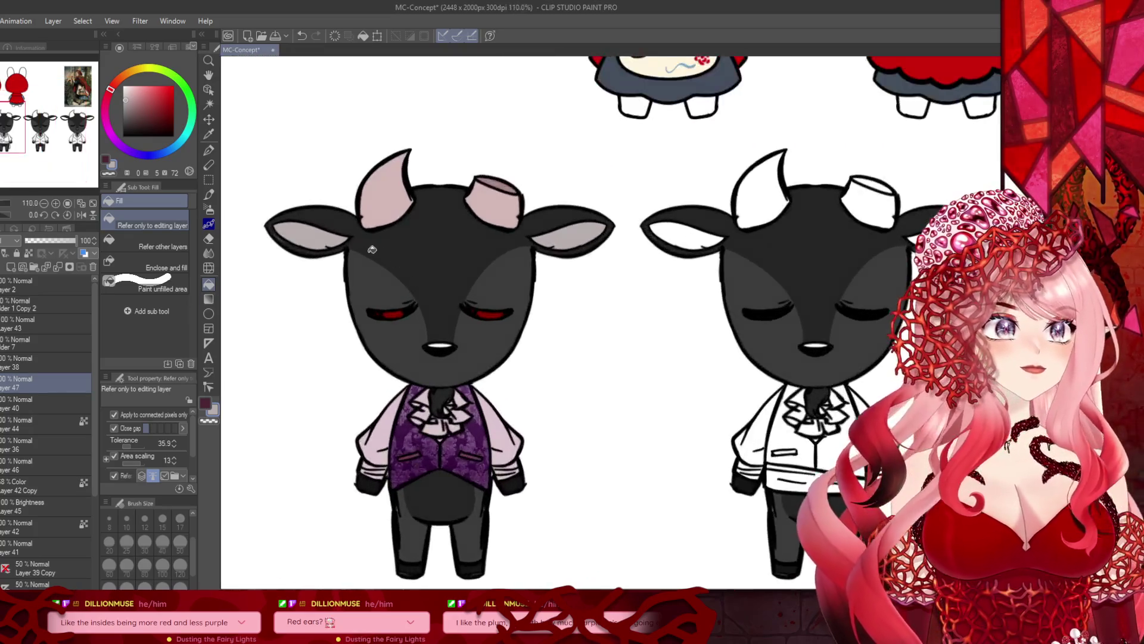
Step: Refill both inner ears with a mid-grey sampled and lightened from the goat
alt+click(377, 230)
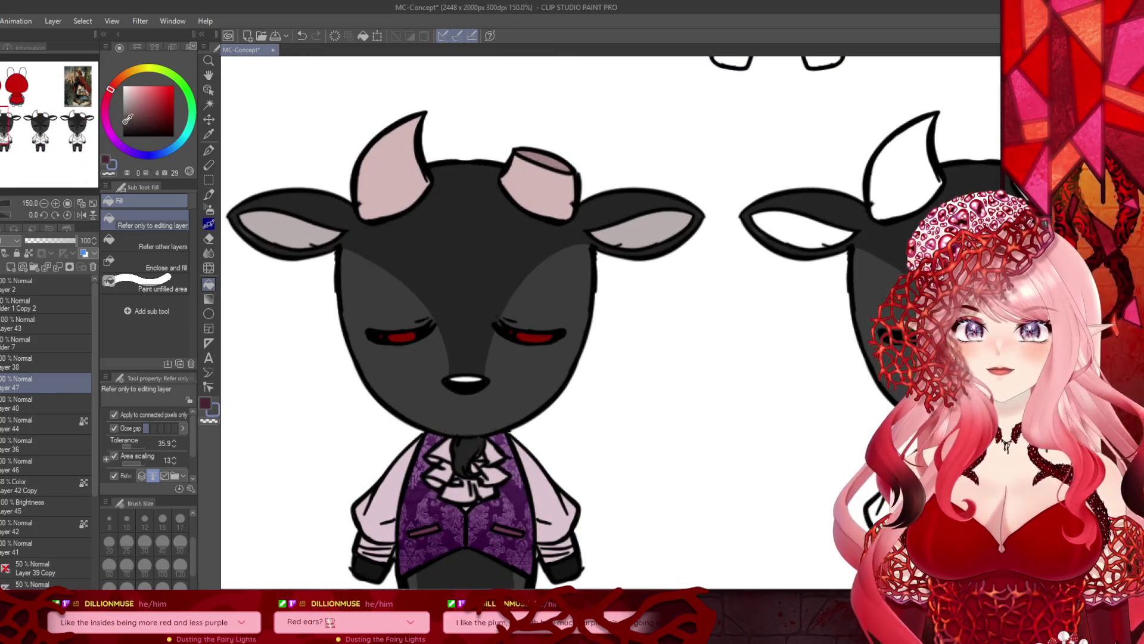
click(121, 117)
click(251, 213)
click(123, 113)
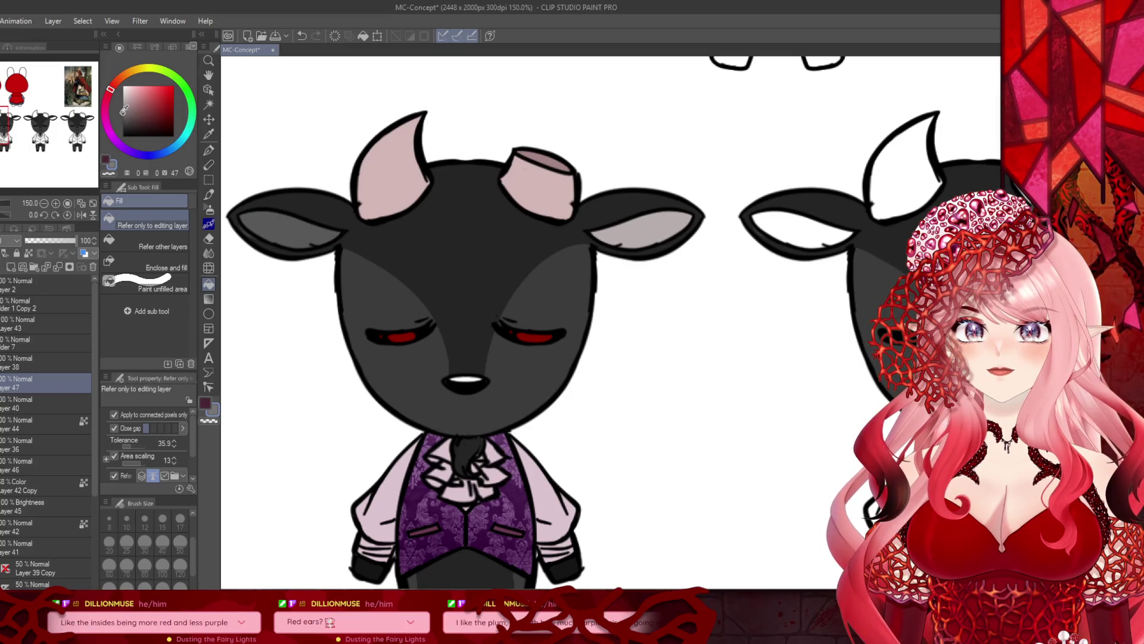
click(283, 216)
click(593, 247)
Step: Switch to the Pen (P) to begin clearing the lilac tint from the left goat's sleeves
scroll(504, 274, down, 3)
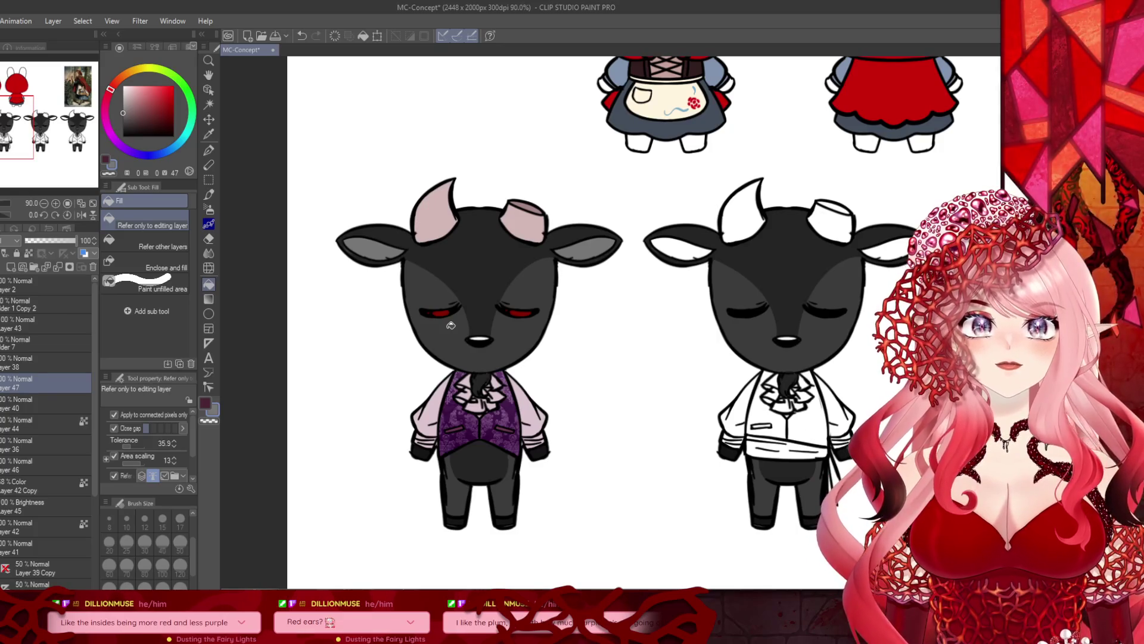
scroll(450, 325, down, 3)
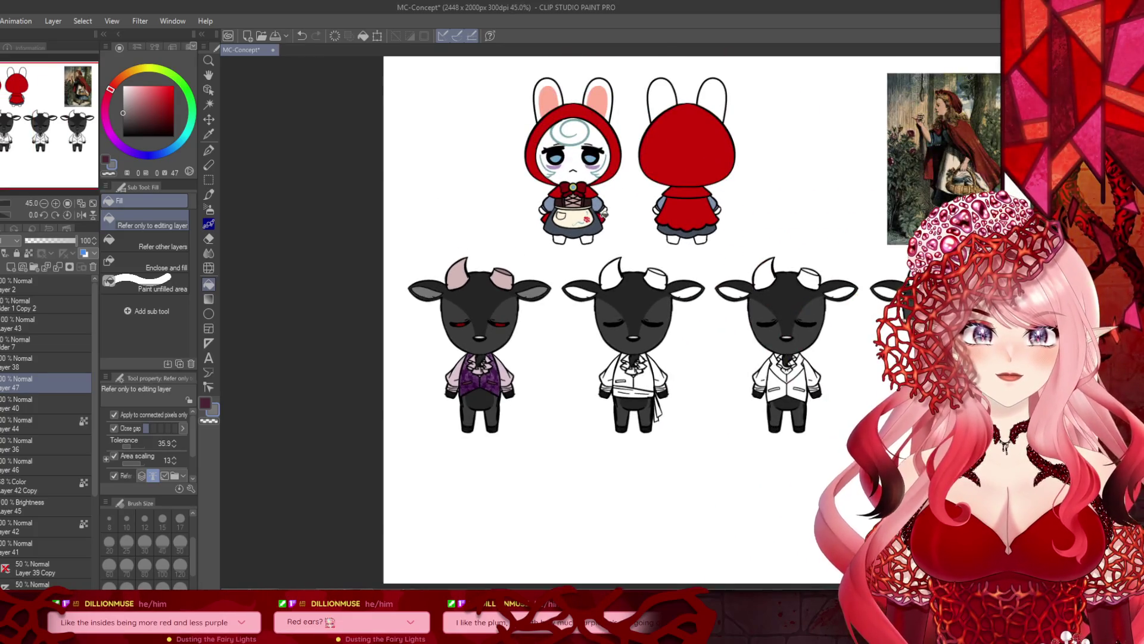
scroll(341, 266, down, 1)
scroll(417, 274, up, 2)
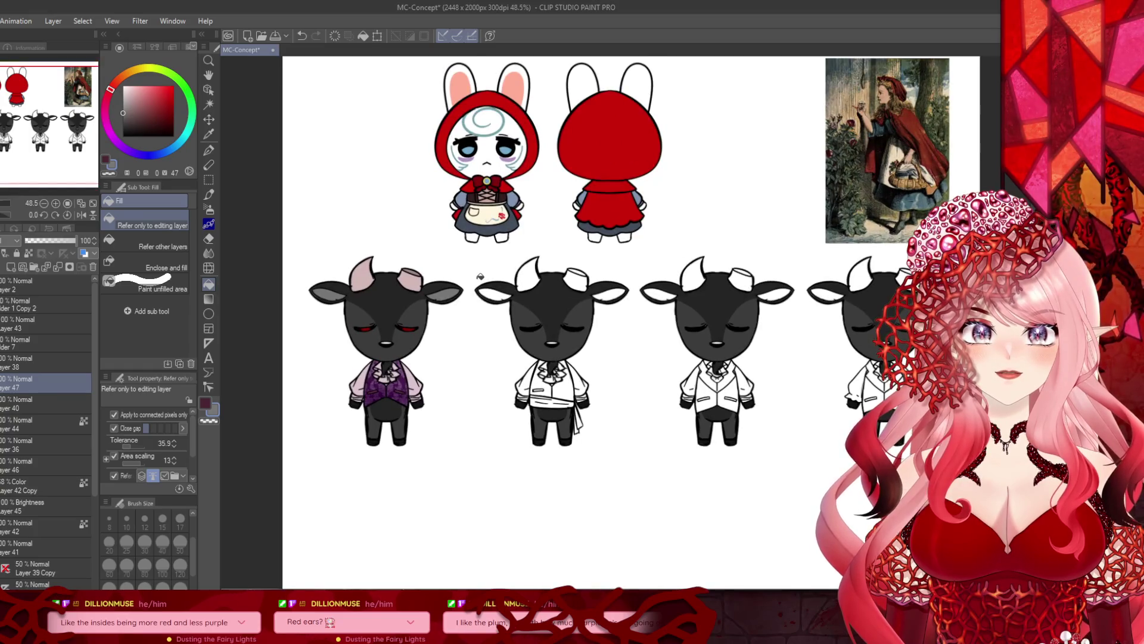
scroll(515, 317, down, 1)
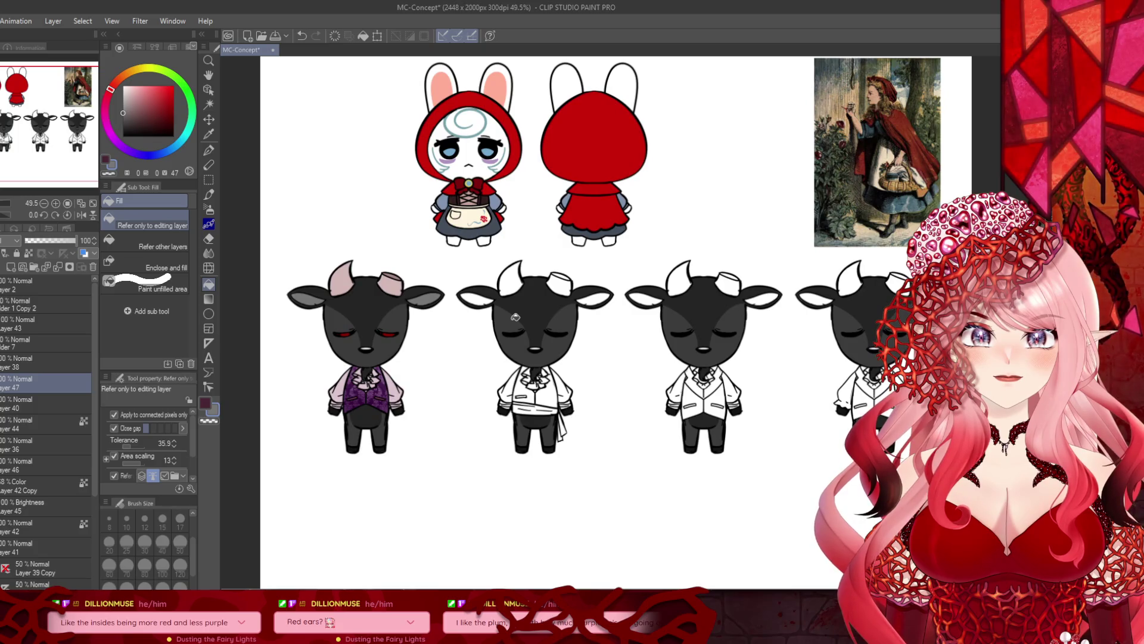
scroll(516, 317, up, 5)
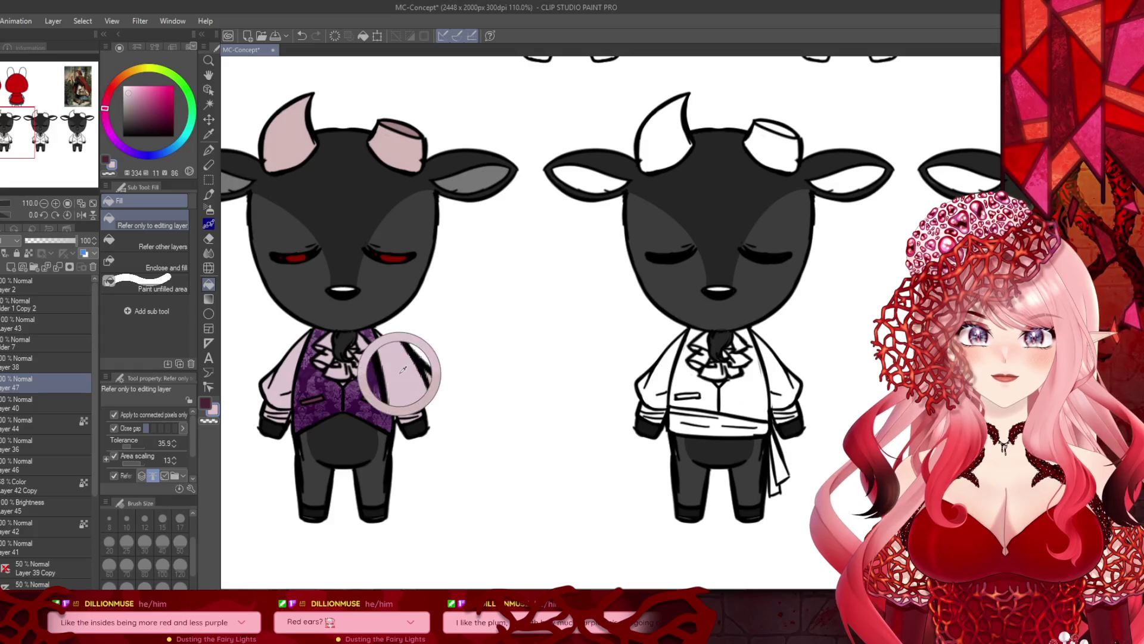
key(p)
scroll(379, 364, up, 2)
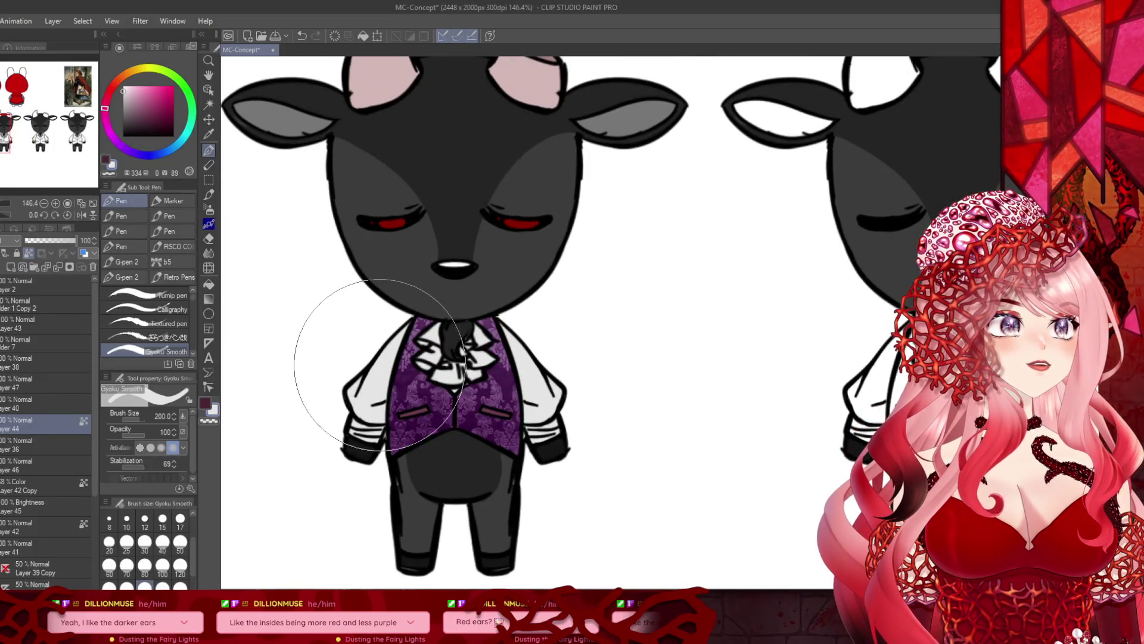
Step: Pan and zoom to review the full goat lineup and the bunny characters above it
scroll(606, 370, down, 4)
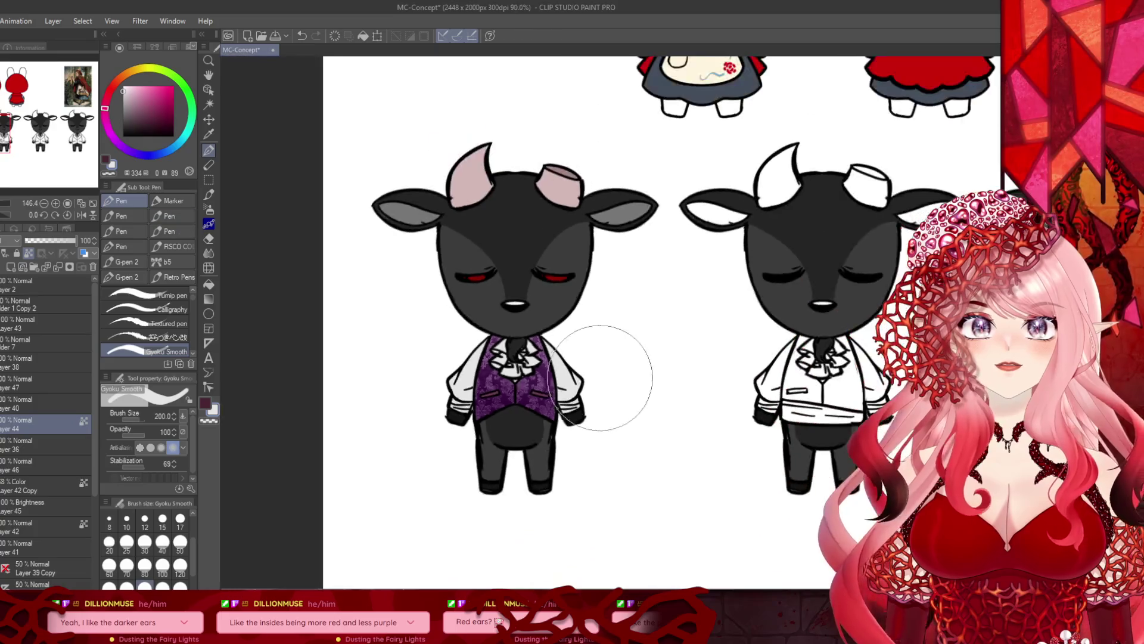
scroll(487, 494, down, 2)
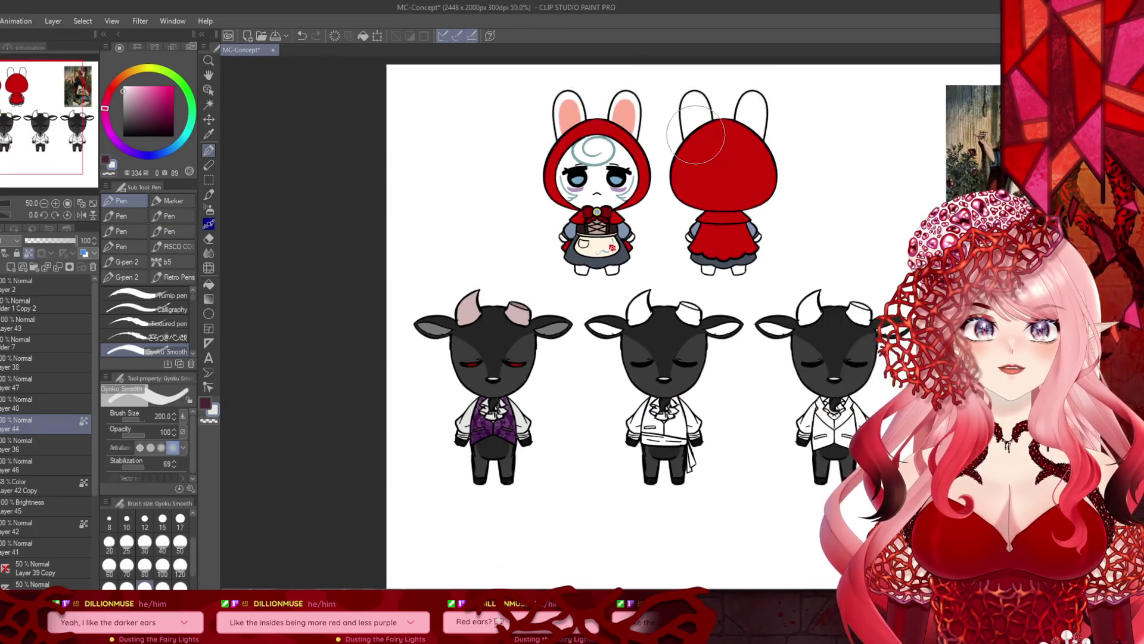
scroll(648, 146, up, 3)
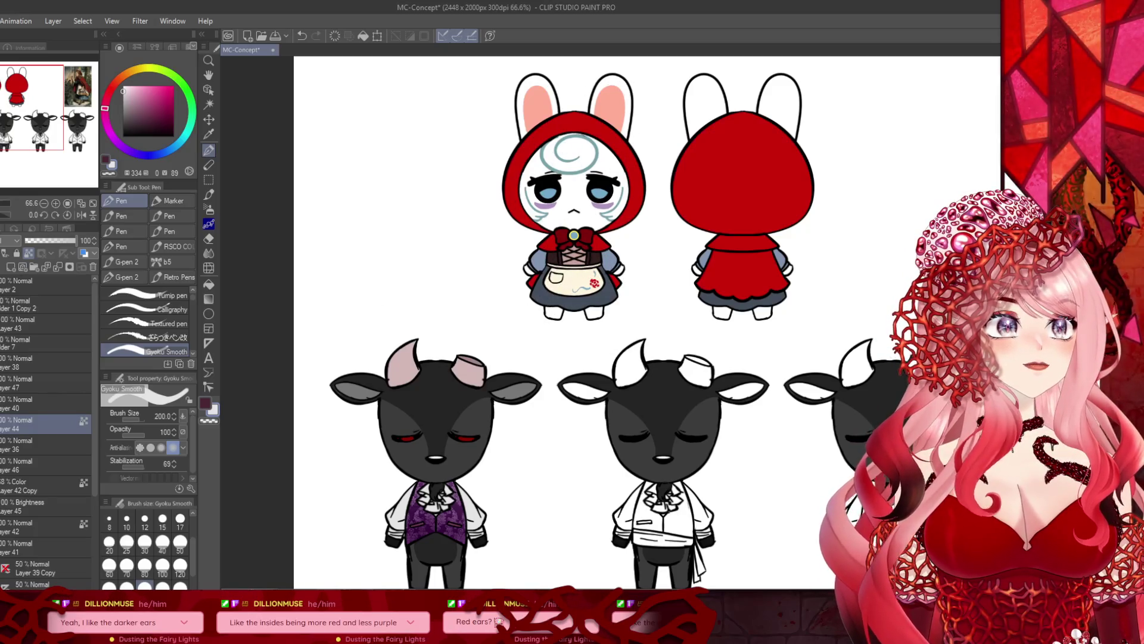
drag(596, 358, 512, 180)
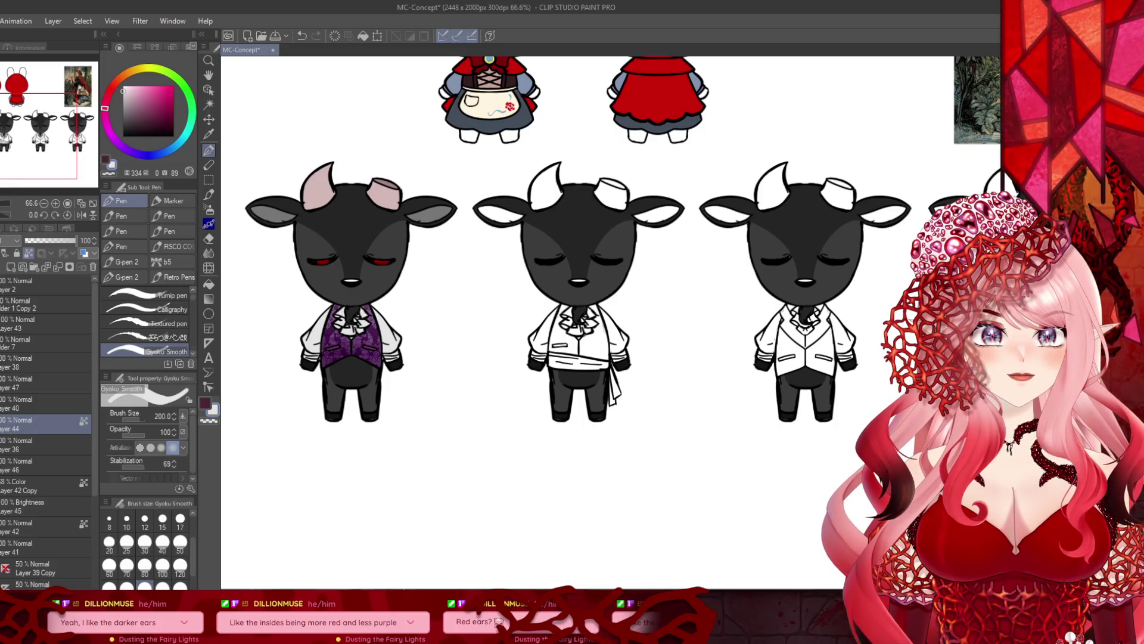
drag(5, 157, 7, 145)
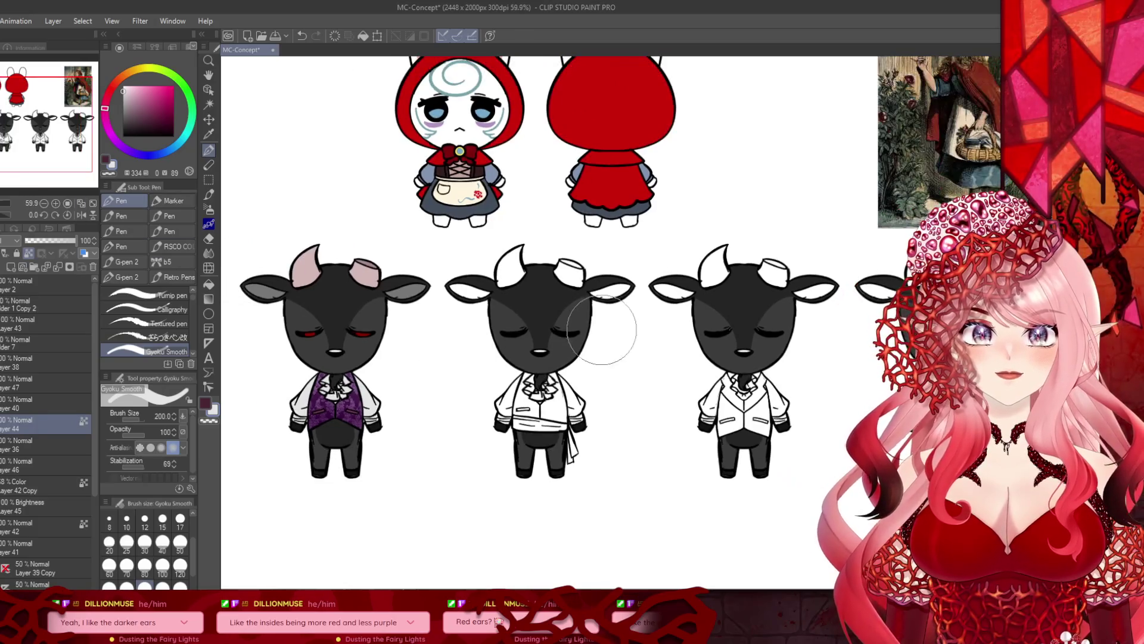
scroll(603, 335, down, 1)
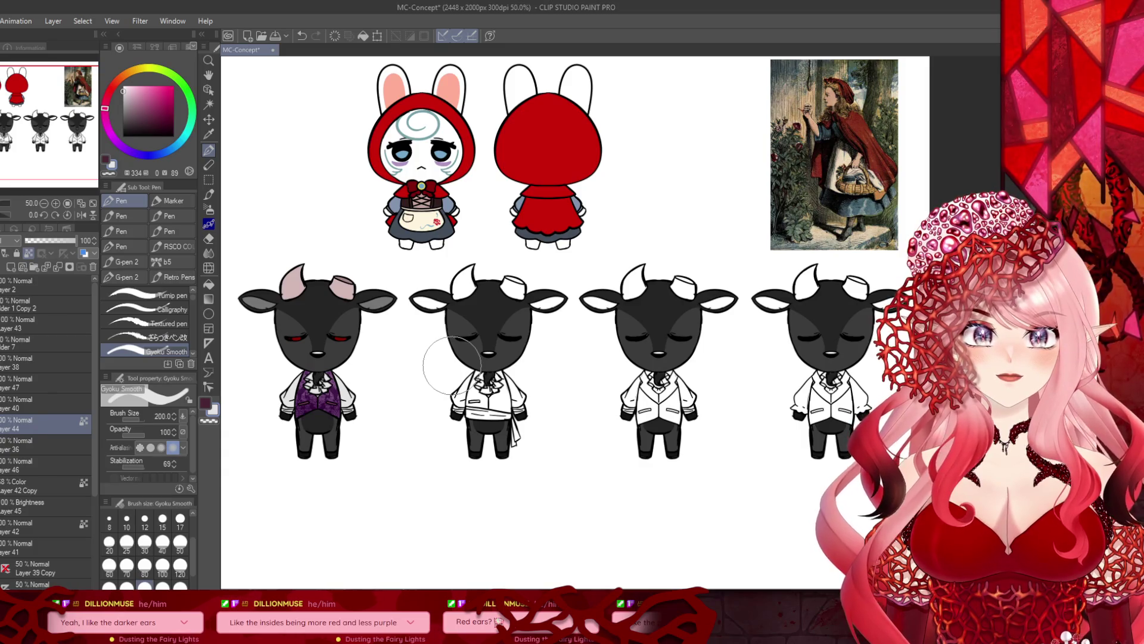
scroll(503, 405, up, 1)
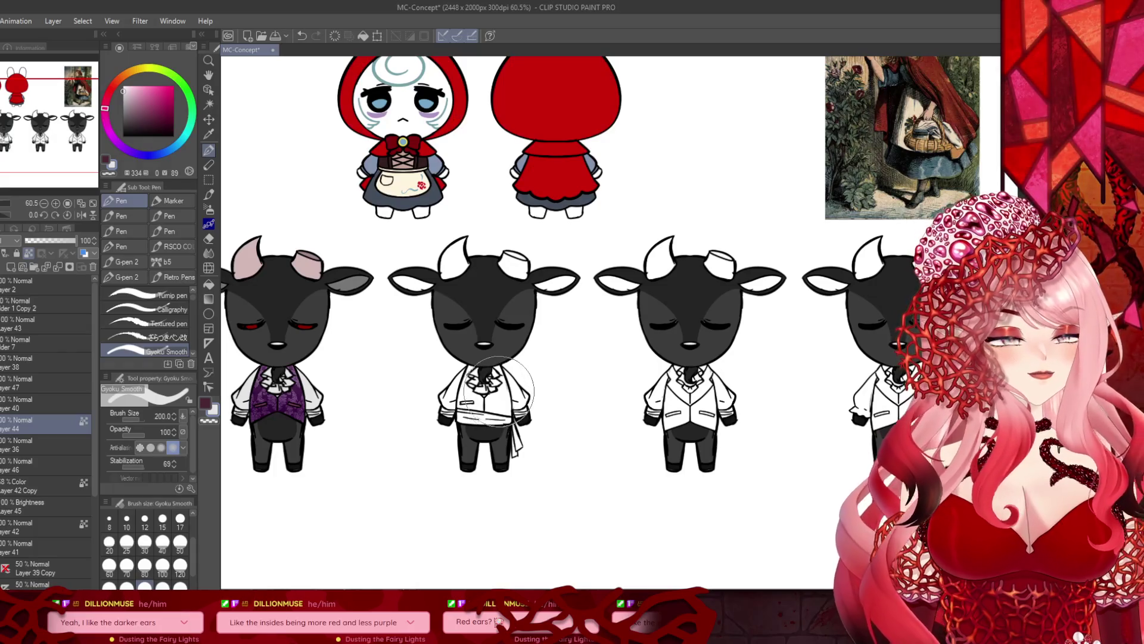
scroll(483, 391, up, 1)
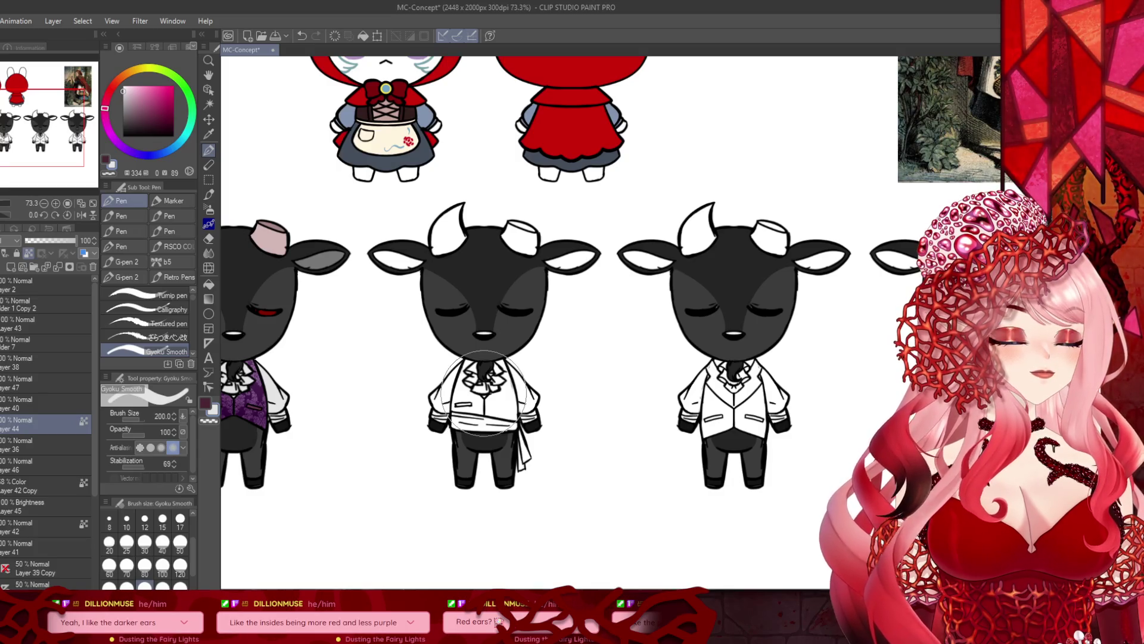
scroll(393, 384, down, 3)
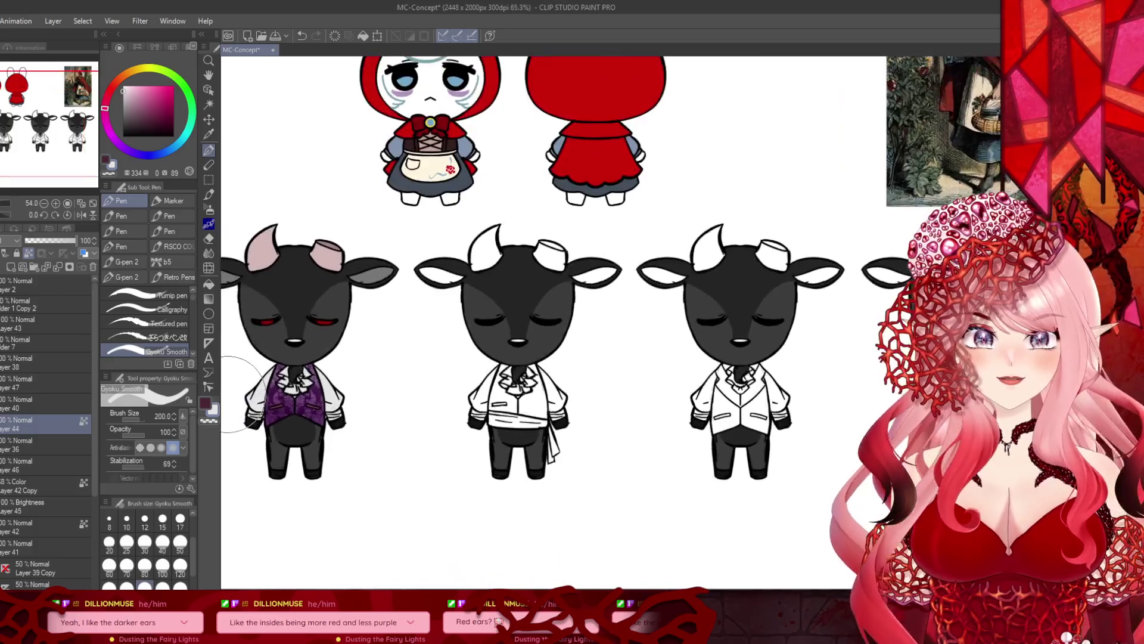
Step: Select Layer 38 and add a new raster layer above it
scroll(393, 385, up, 2)
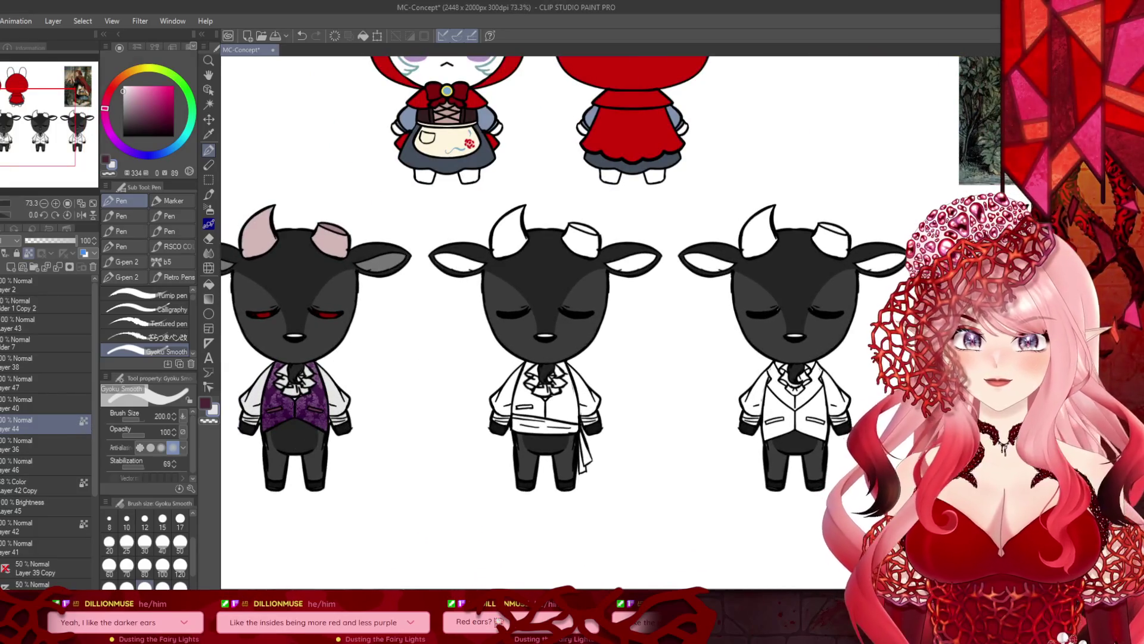
click(6, 363)
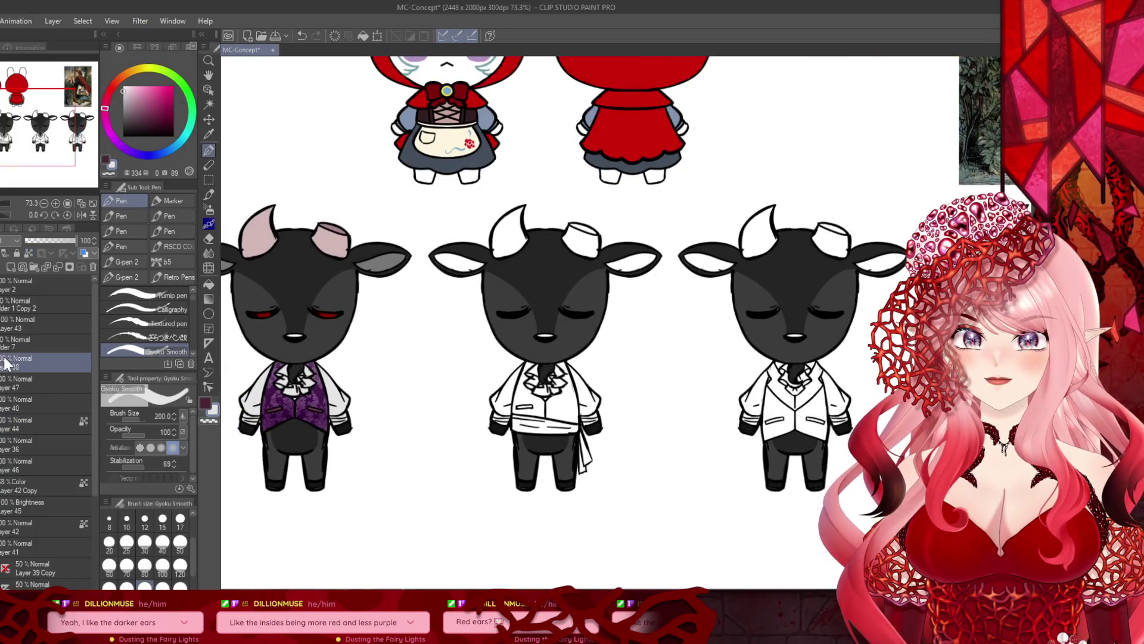
click(10, 268)
Step: Fill both halves of the middle goat's vest with dark red
click(209, 285)
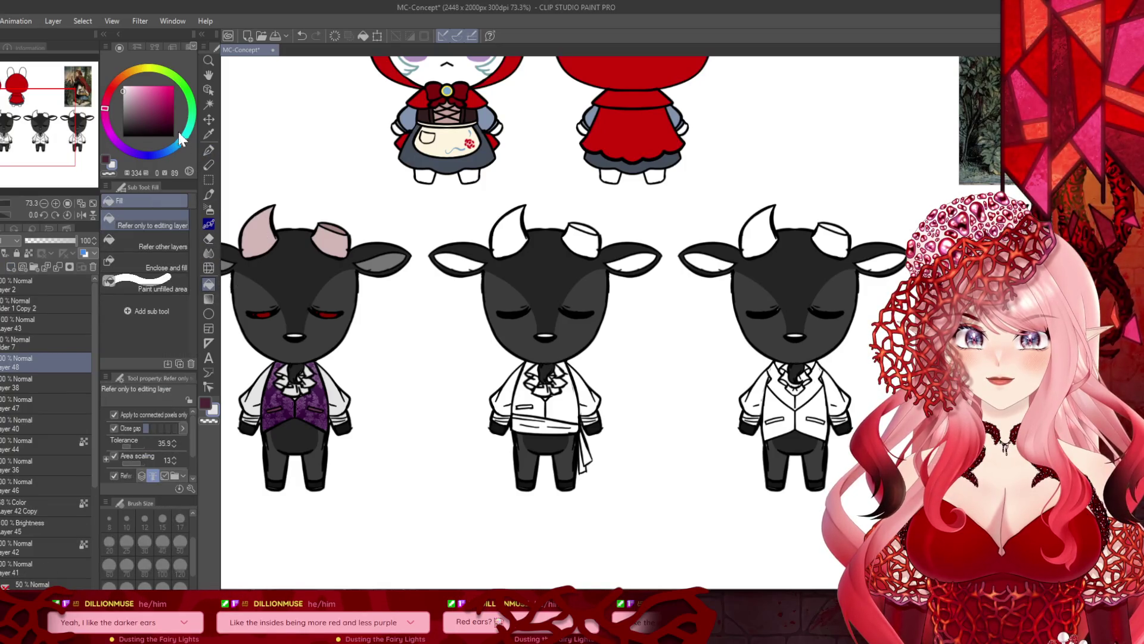
click(175, 110)
click(107, 97)
click(533, 396)
click(559, 402)
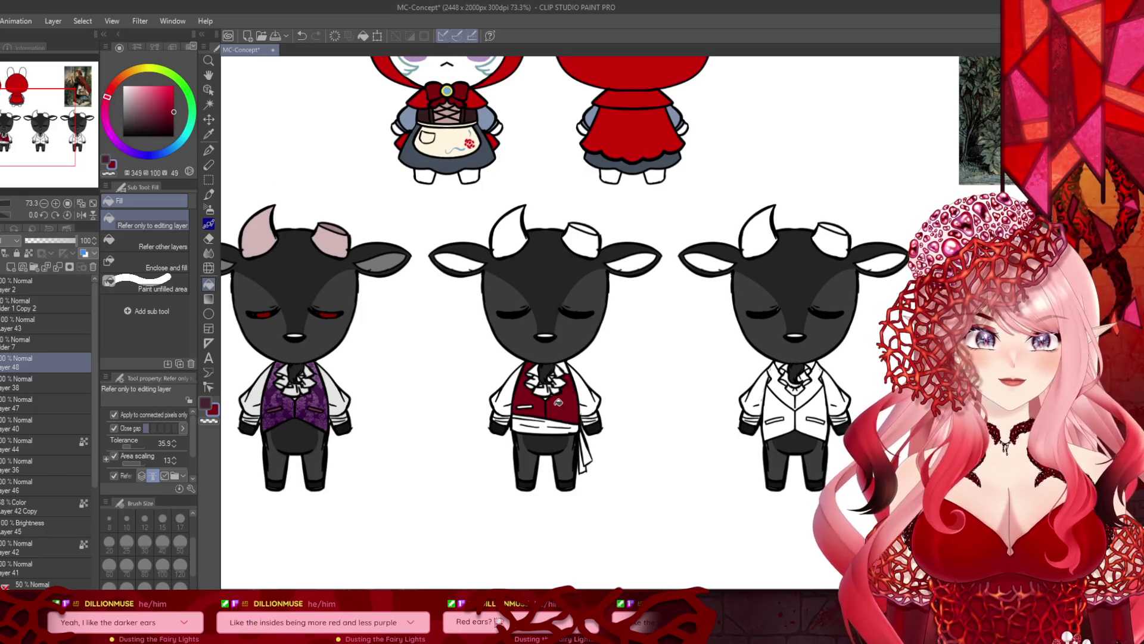
scroll(565, 363, down, 3)
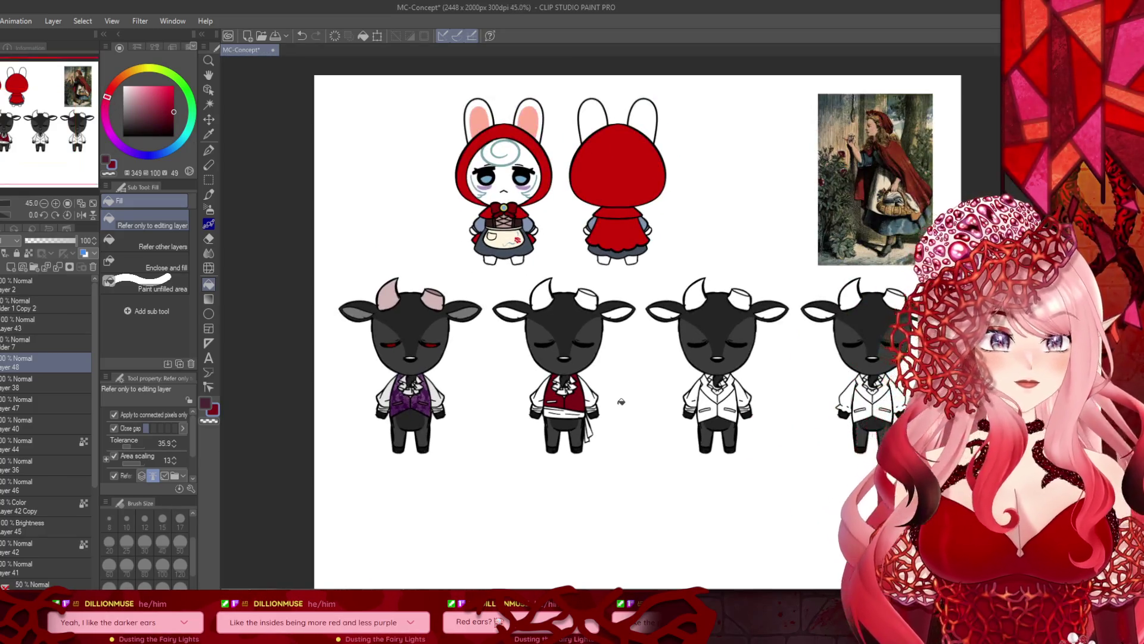
scroll(564, 382, up, 5)
scroll(564, 388, up, 2)
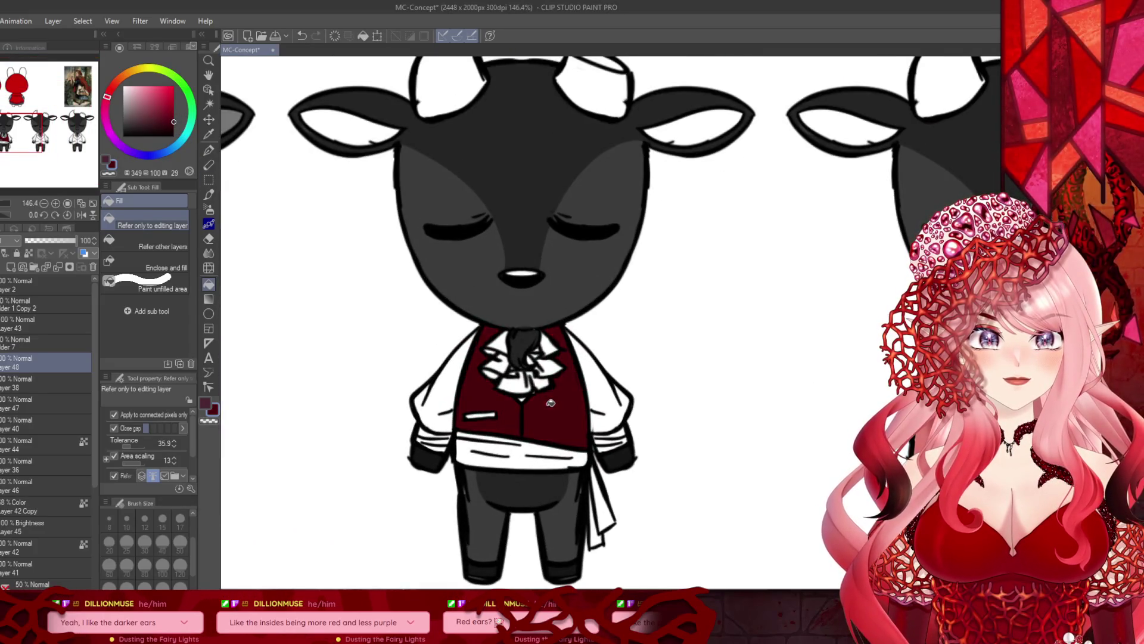
scroll(488, 371, down, 3)
scroll(488, 371, up, 3)
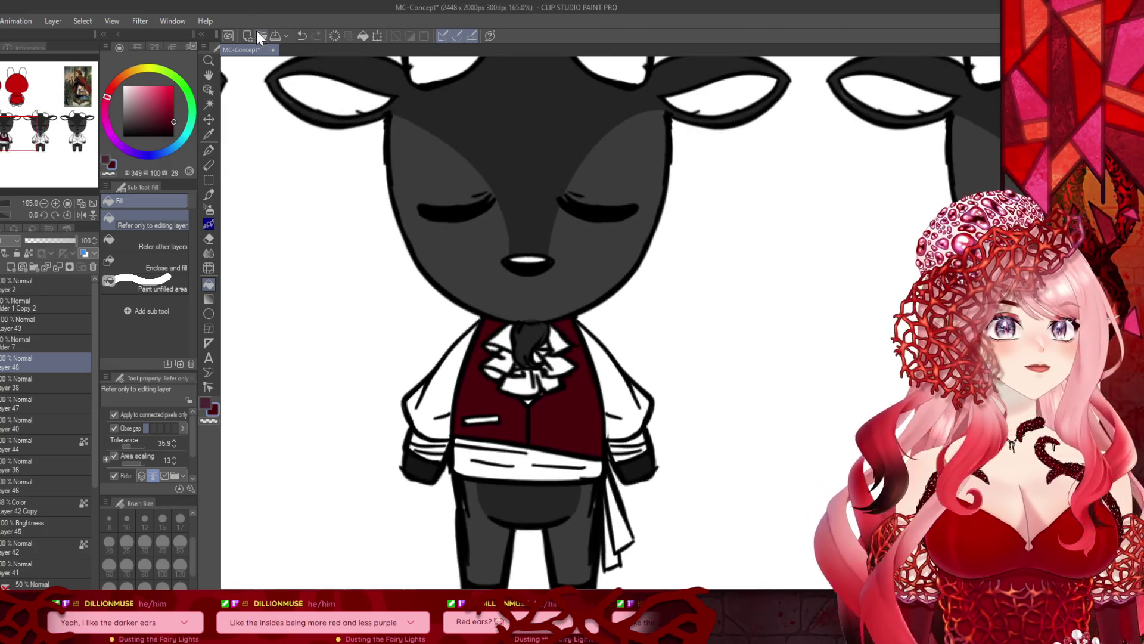
Step: Brighten the red, clear the old fill, and refill both vest halves in the brighter red
drag(174, 121, 174, 110)
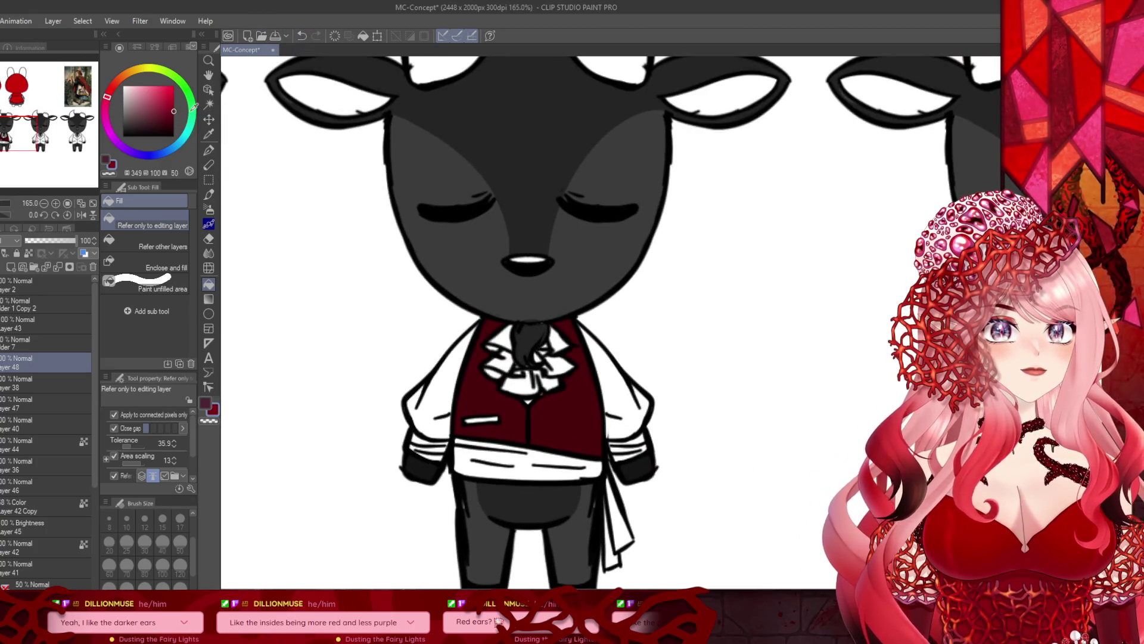
click(490, 383)
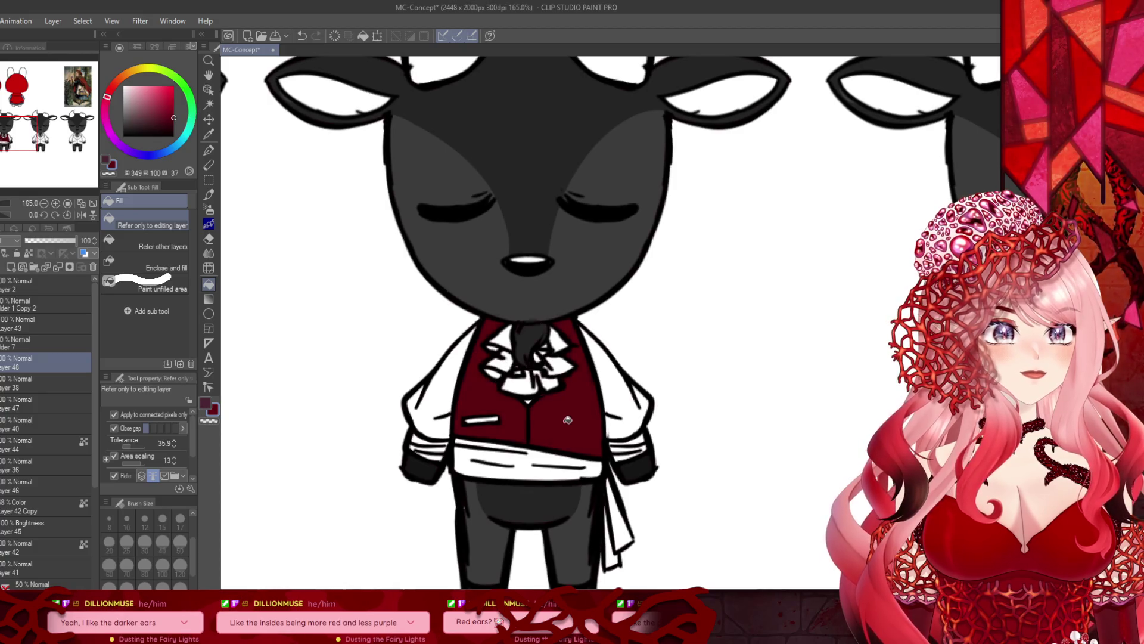
click(340, 40)
click(486, 411)
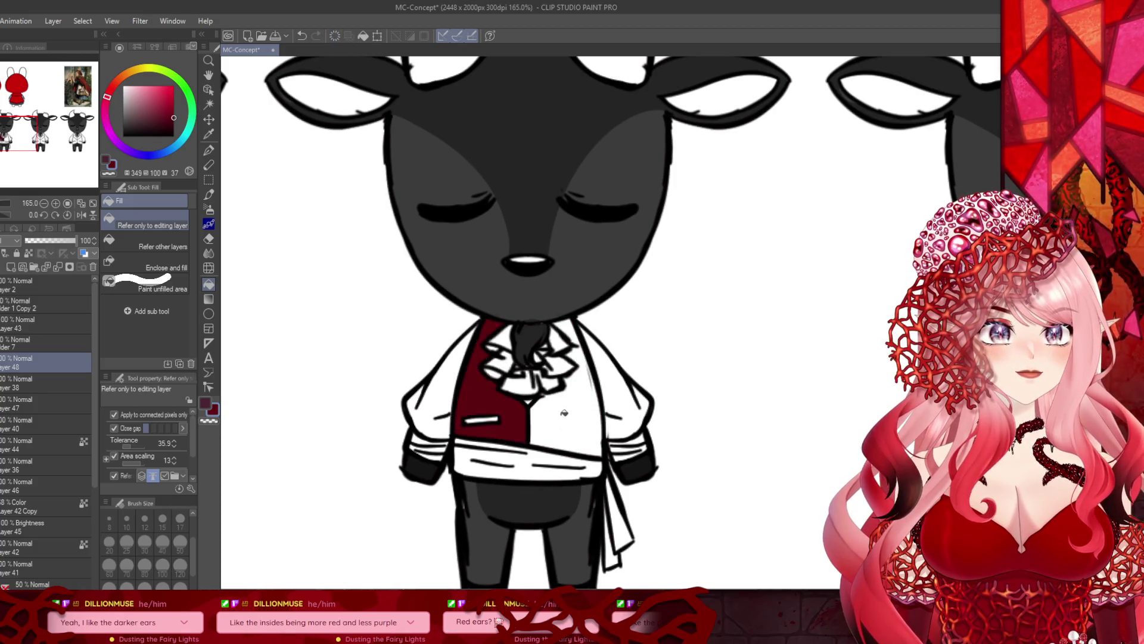
click(568, 411)
scroll(567, 411, down, 2)
scroll(567, 411, up, 4)
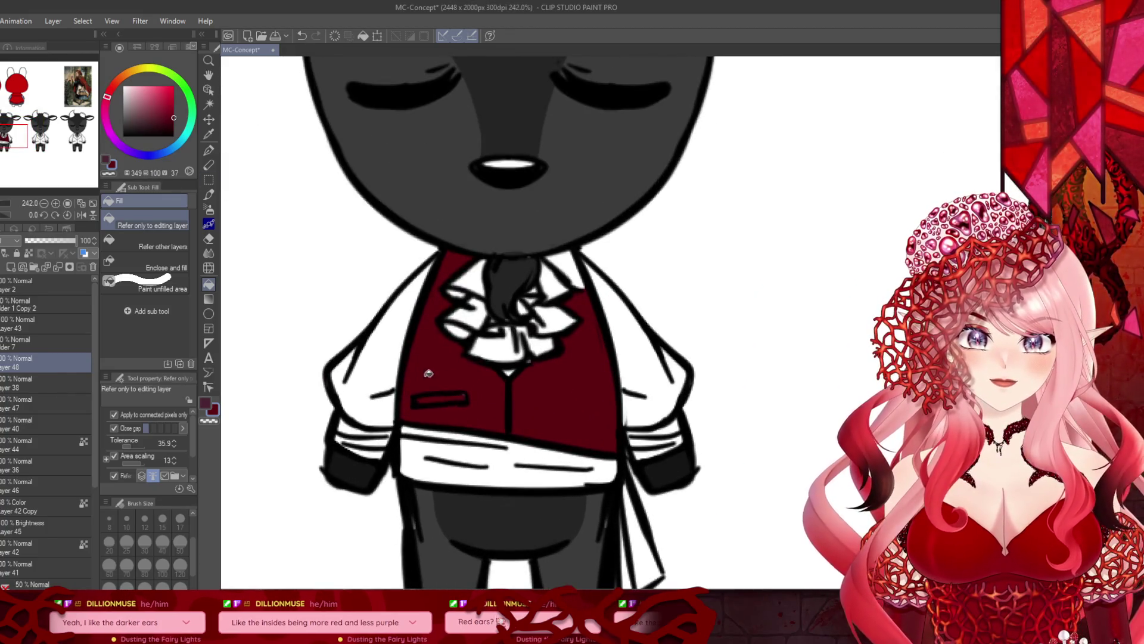
scroll(440, 394, down, 3)
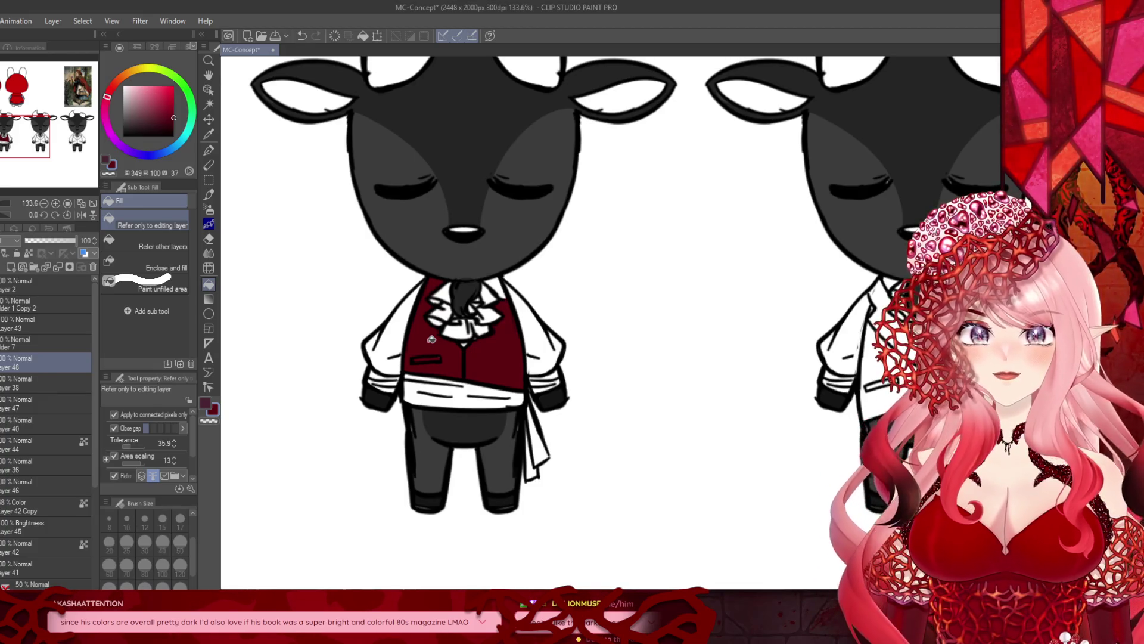
scroll(495, 292, down, 3)
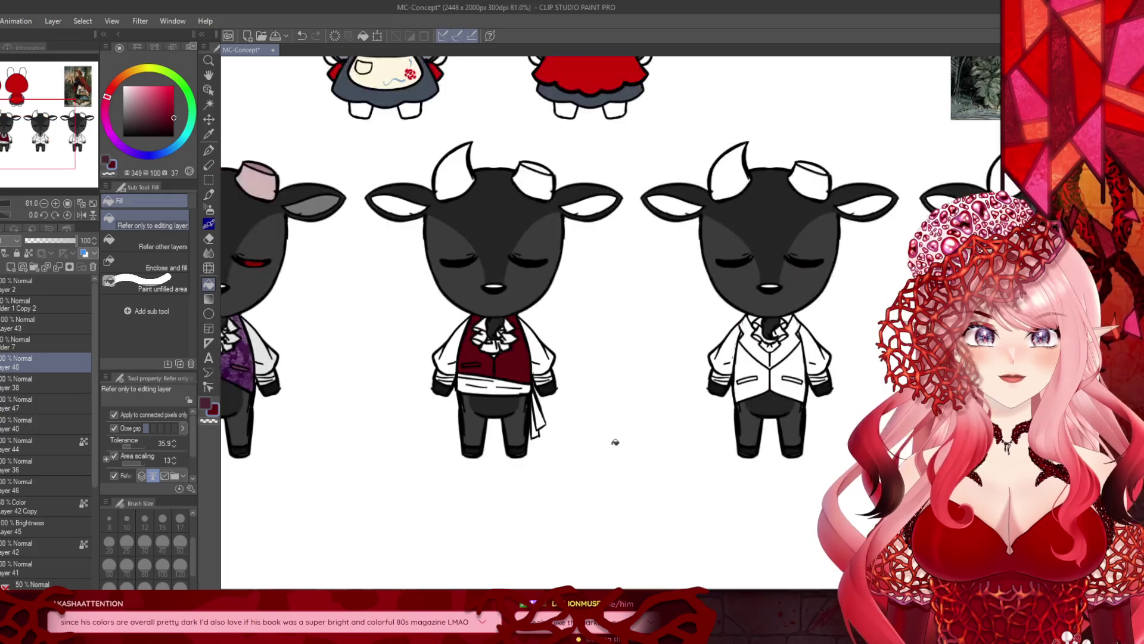
scroll(310, 326, up, 2)
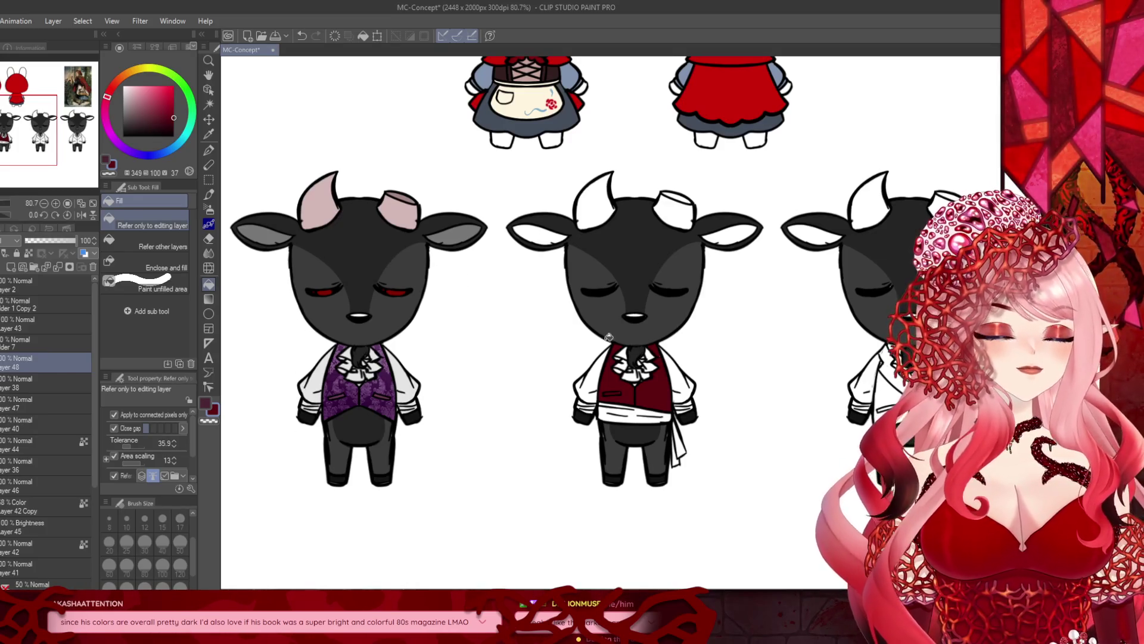
scroll(550, 290, down, 2)
scroll(584, 280, up, 2)
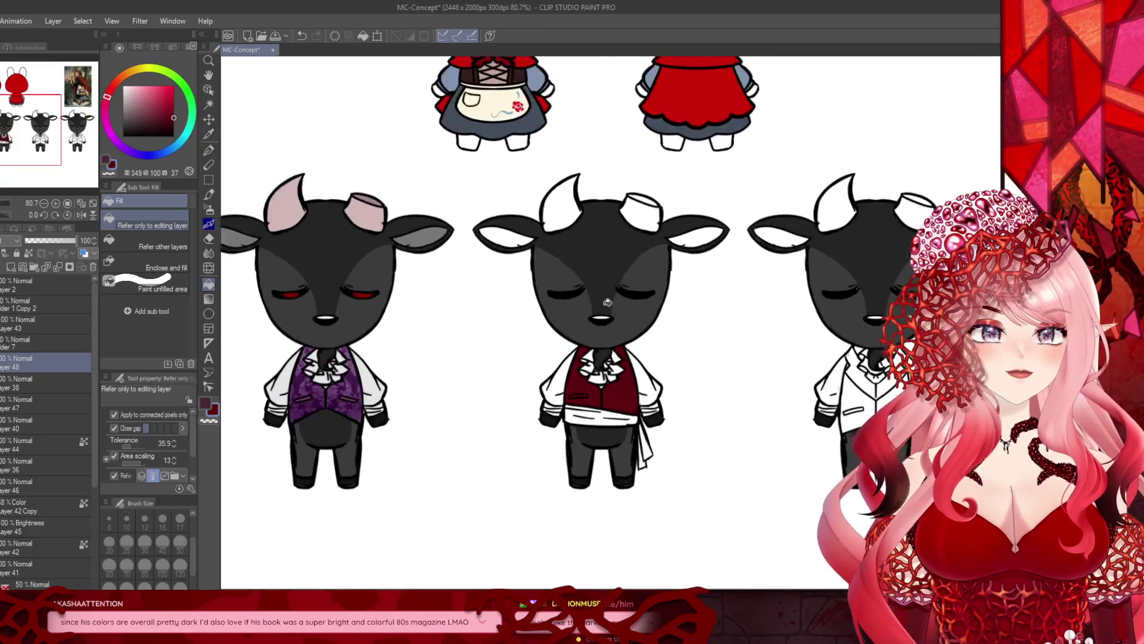
scroll(612, 272, down, 1)
scroll(620, 286, down, 1)
scroll(565, 289, up, 1)
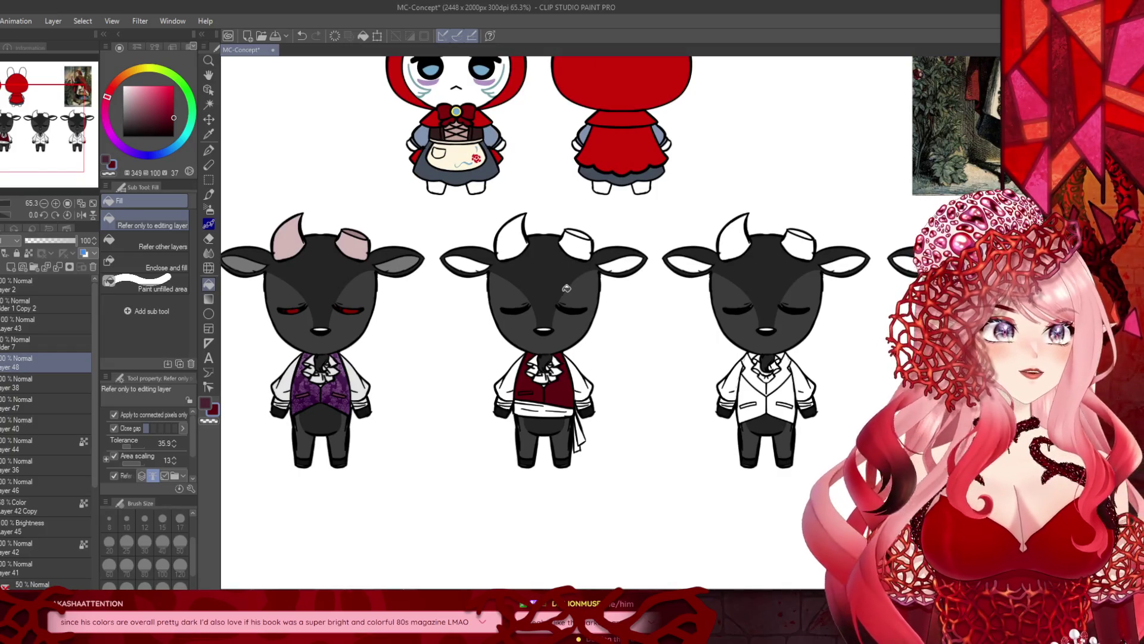
scroll(566, 289, up, 4)
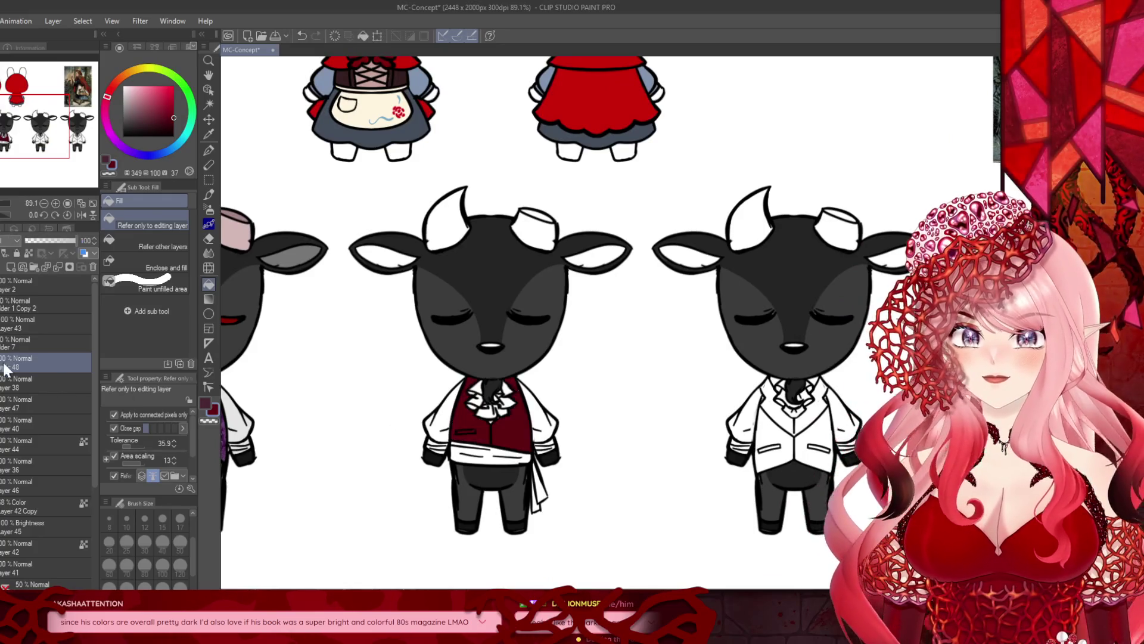
Step: On a new layer, fill the waist sash, hanging tail and tail tip dark red
click(12, 270)
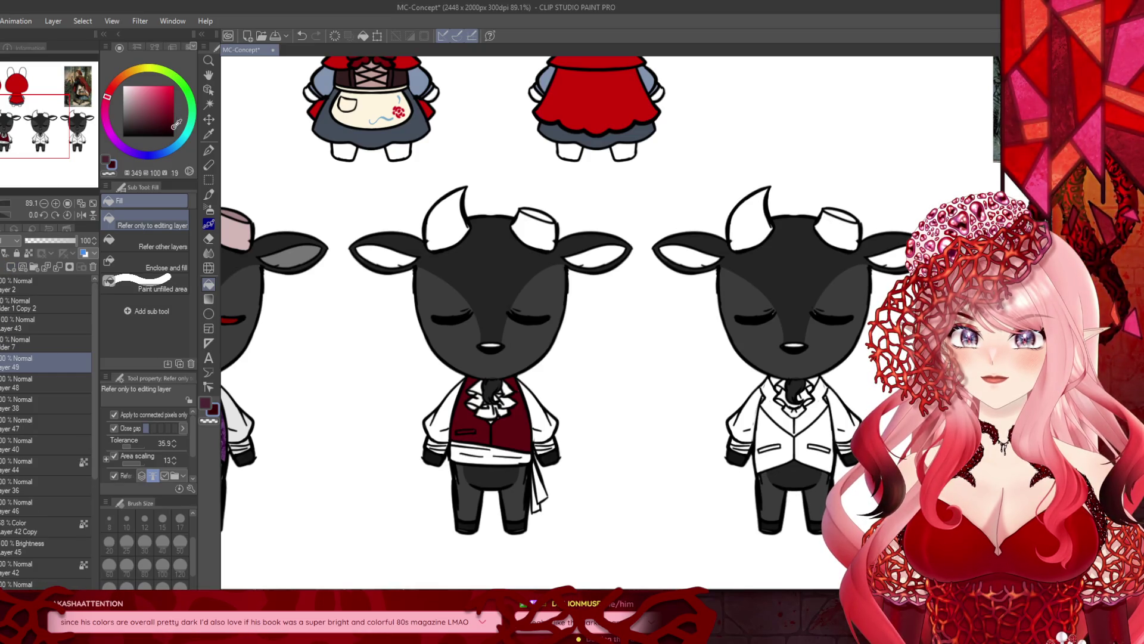
scroll(504, 459, up, 2)
click(488, 447)
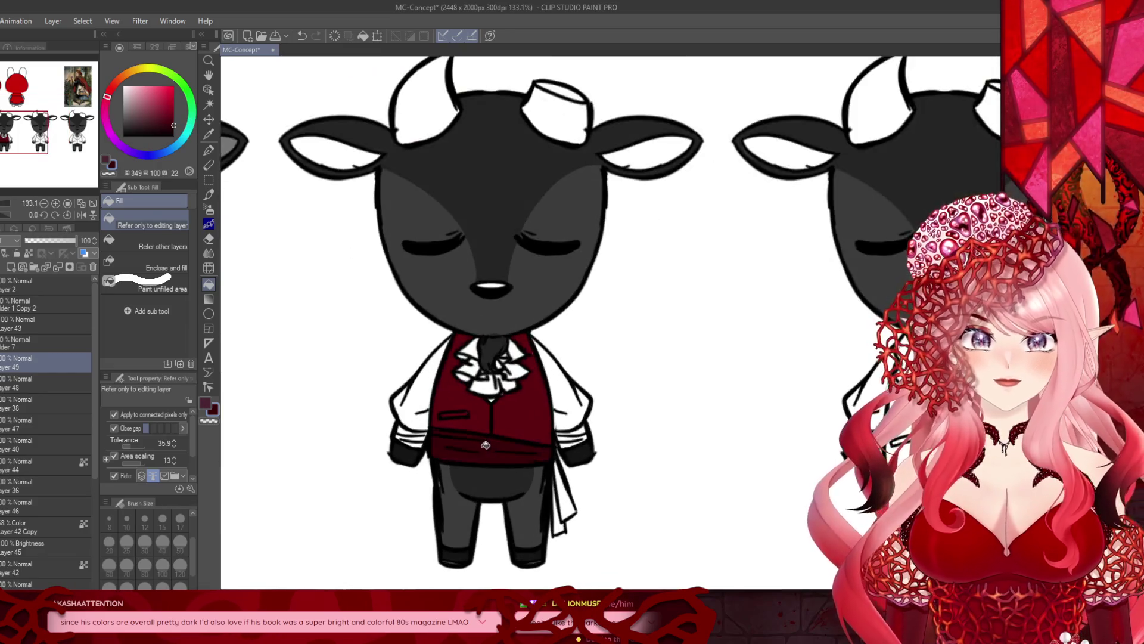
click(561, 505)
click(549, 488)
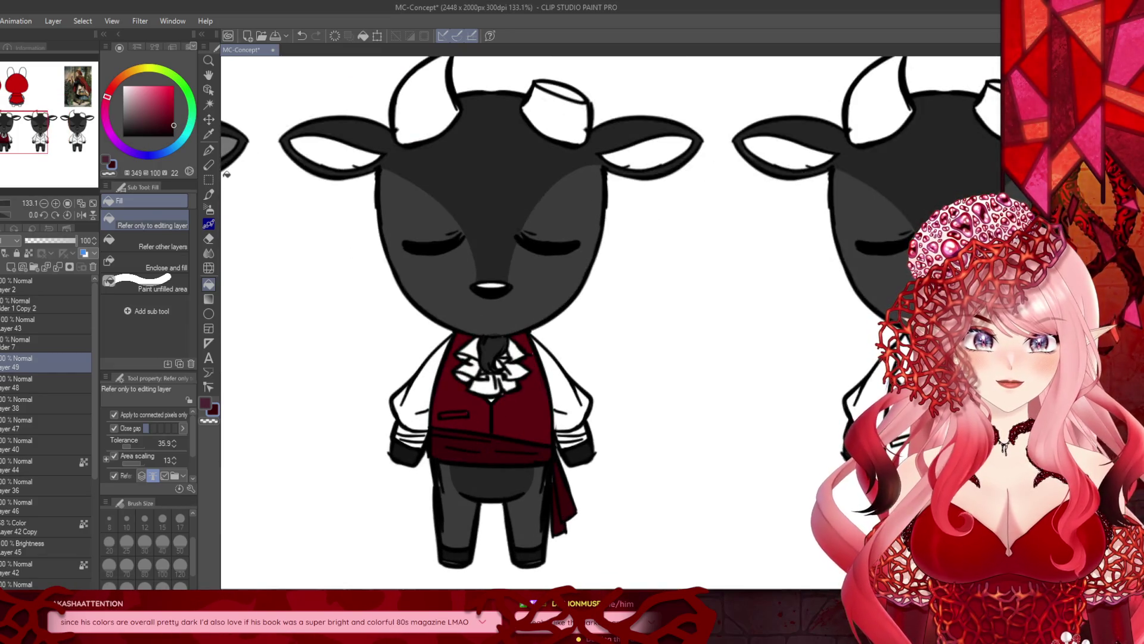
Step: Paint a lighter red highlight across the sash with the smooth pen, then set size 8
click(207, 150)
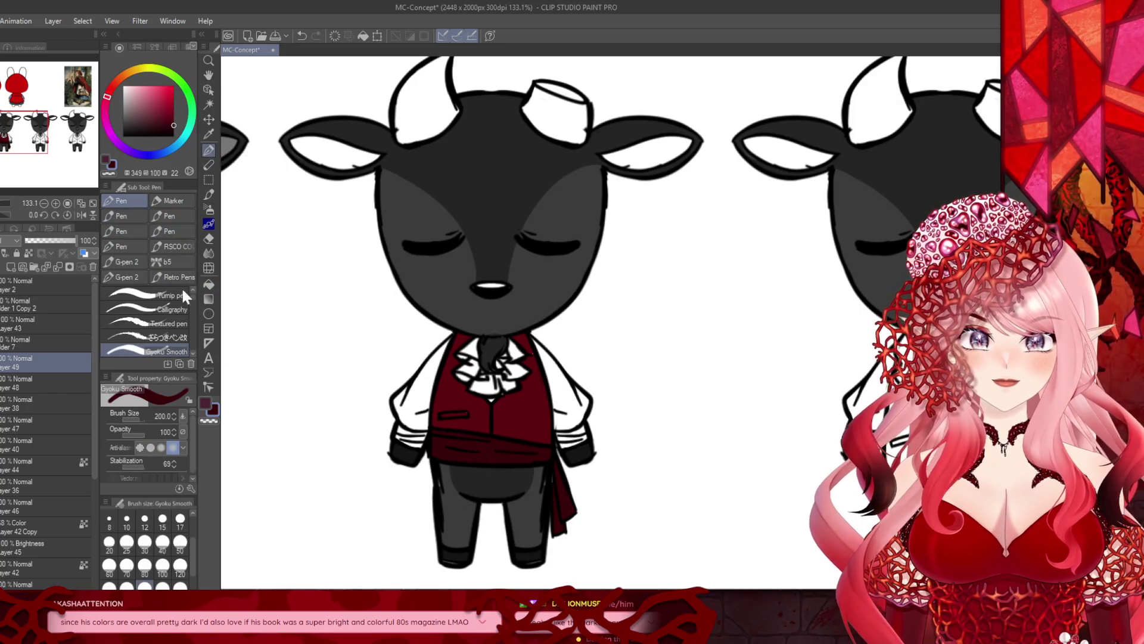
click(145, 541)
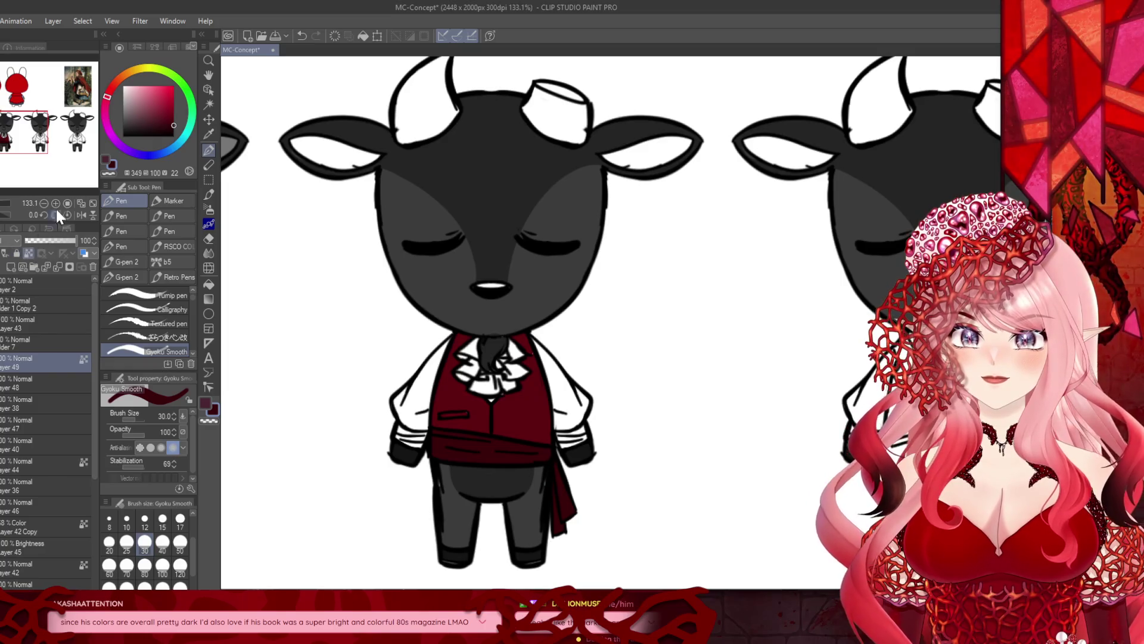
click(173, 113)
mouse_move(464, 440)
mouse_down()
mouse_move(460, 460)
mouse_move(485, 454)
mouse_up()
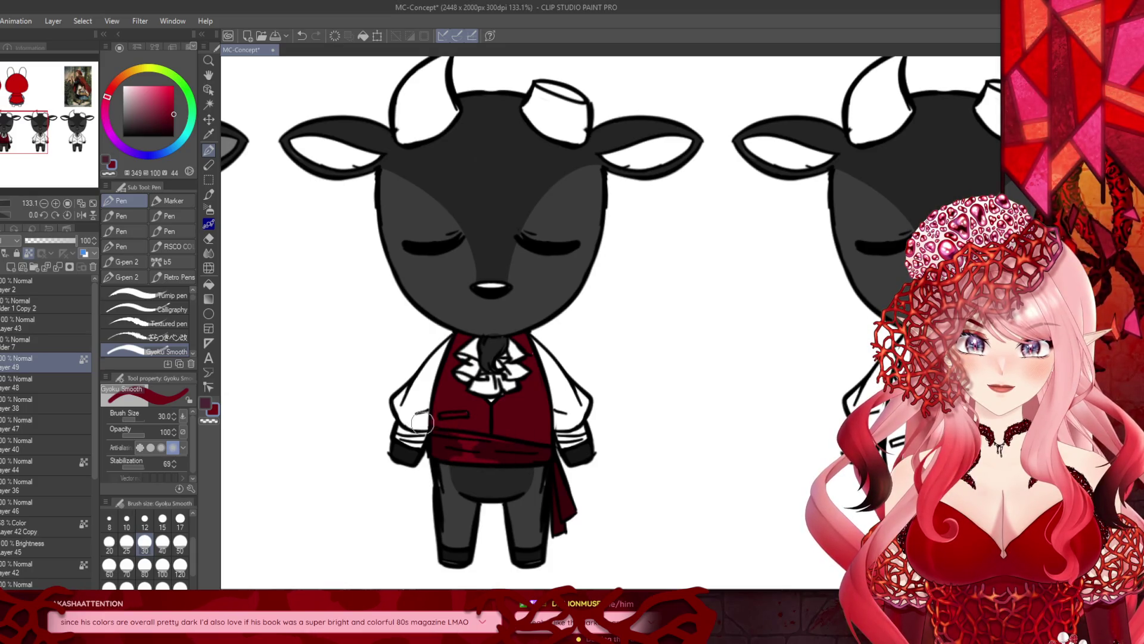
click(109, 519)
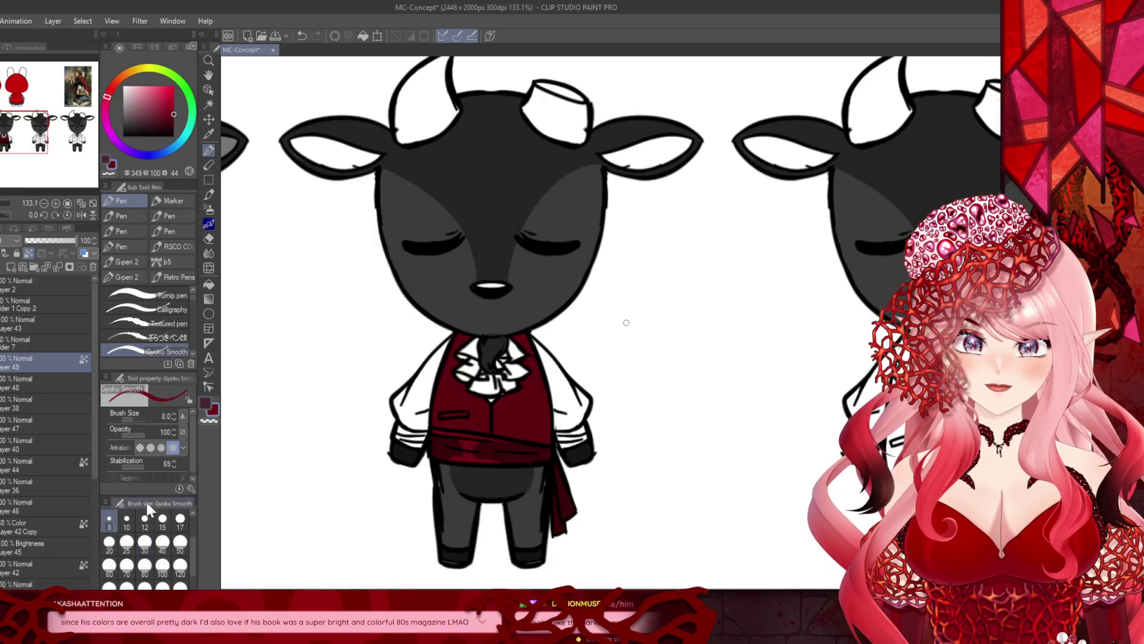
scroll(475, 443, up, 3)
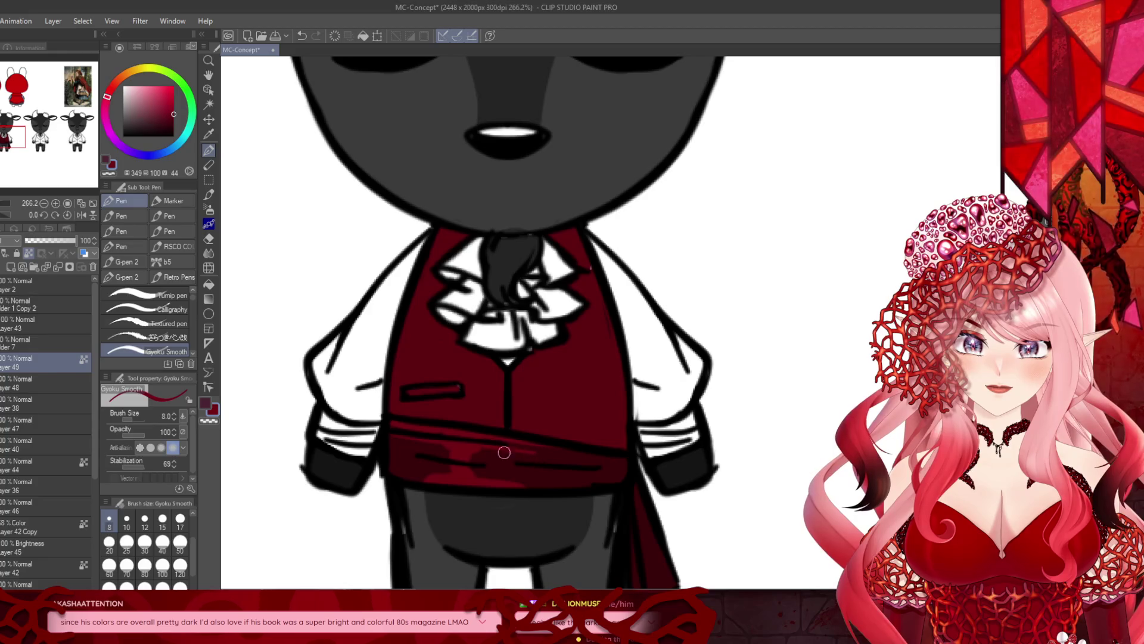
scroll(430, 453, down, 1)
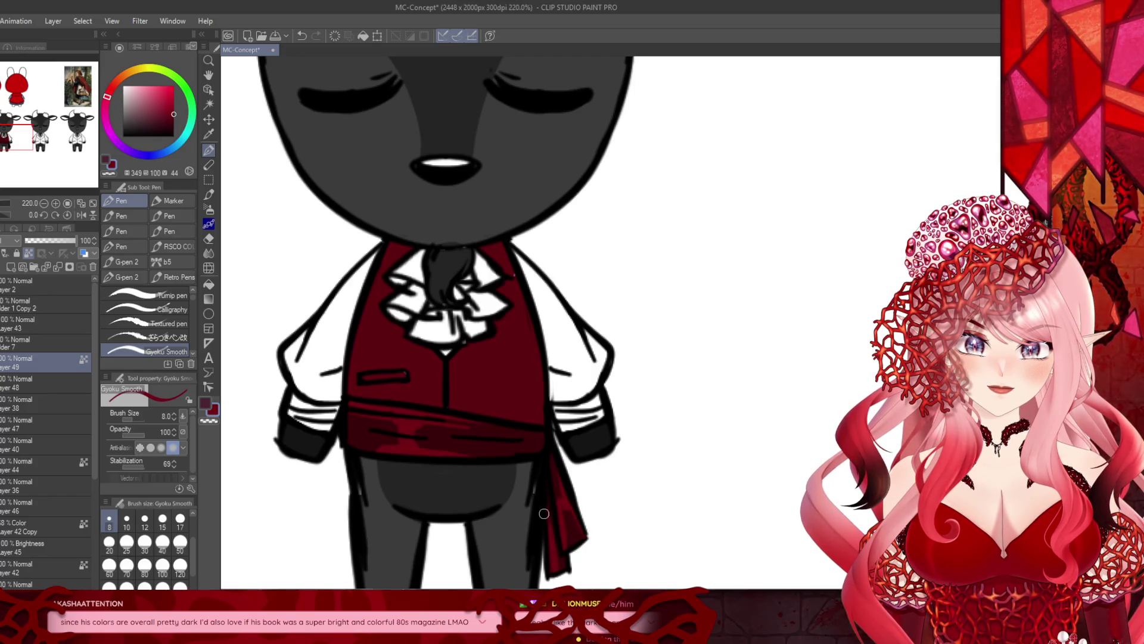
scroll(546, 516, down, 5)
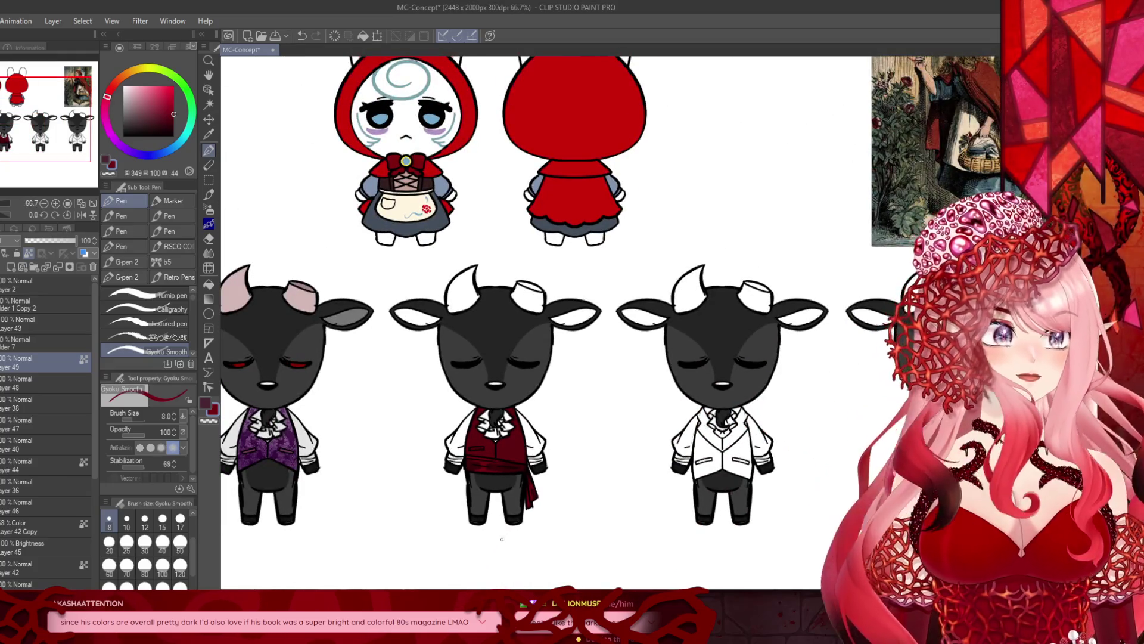
scroll(502, 538, up, 5)
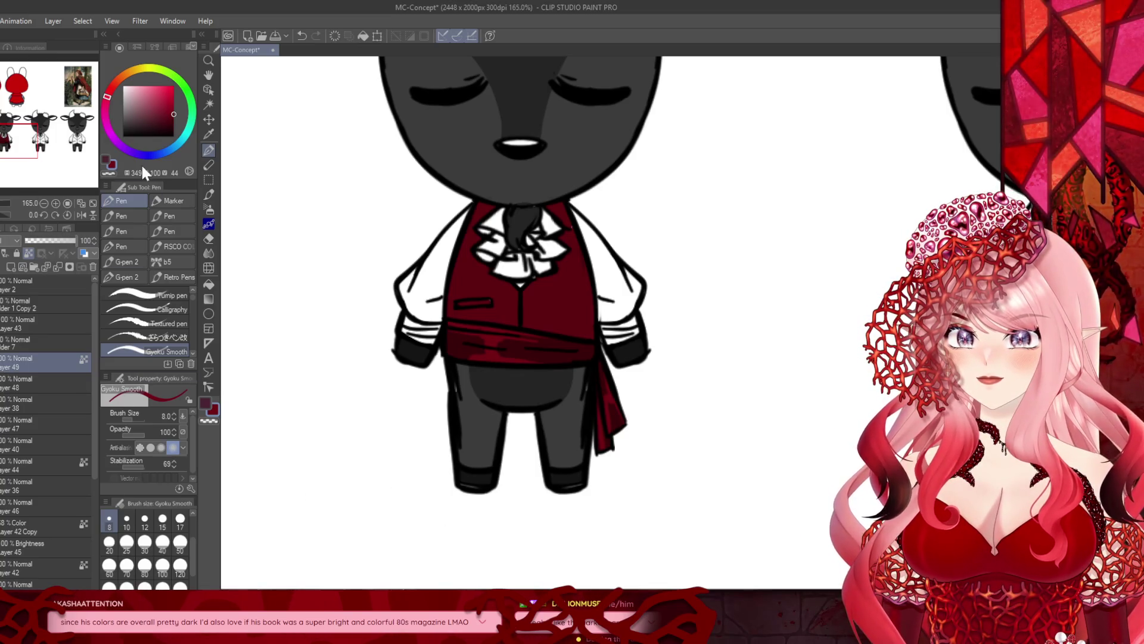
Step: Clear the layer and refill the sash and both tail pieces in a darker red
key(g)
drag(174, 111, 173, 123)
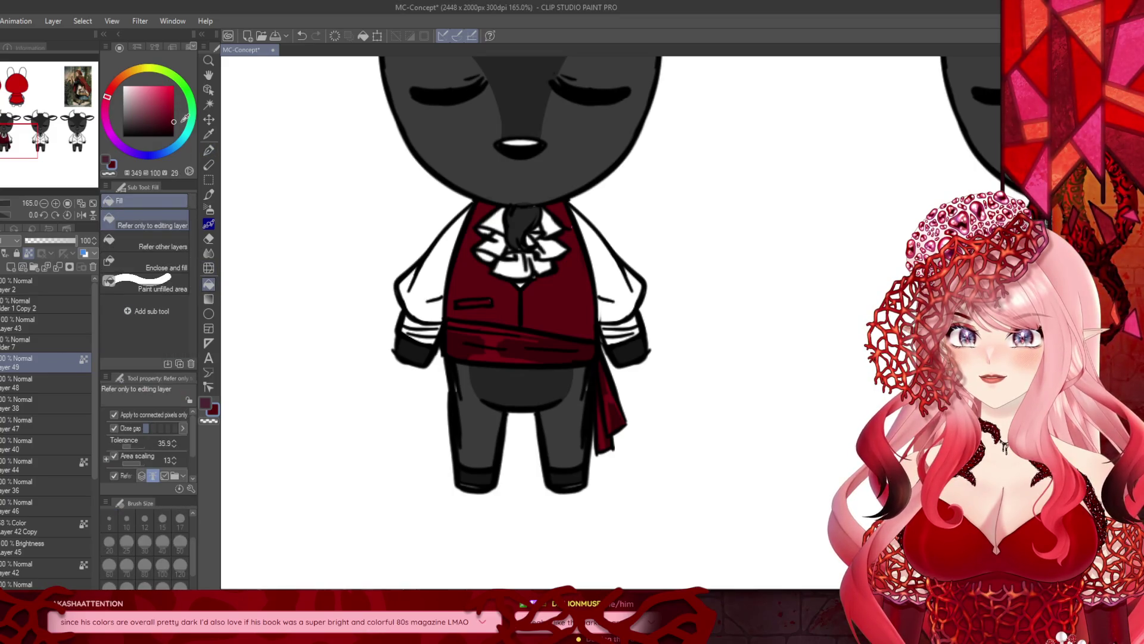
click(461, 339)
click(174, 127)
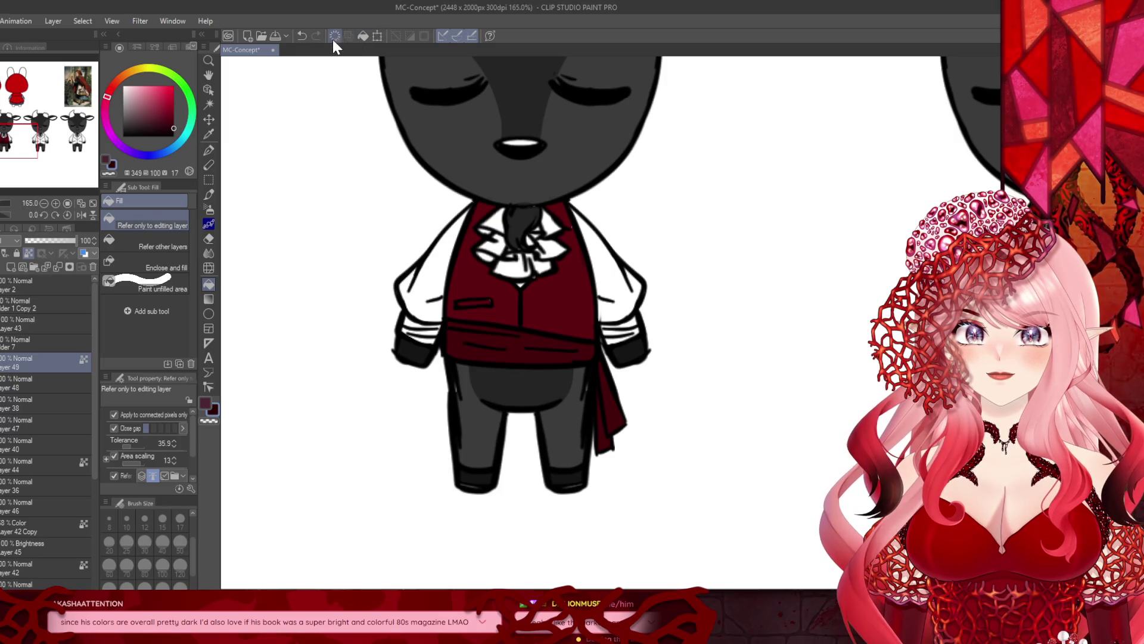
click(334, 38)
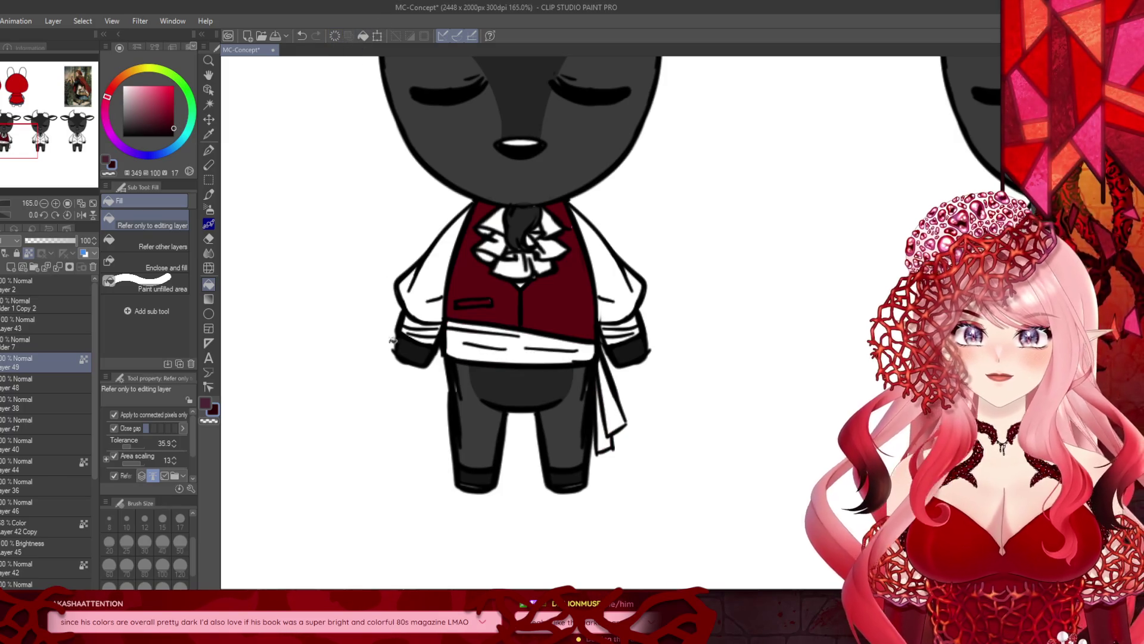
click(519, 352)
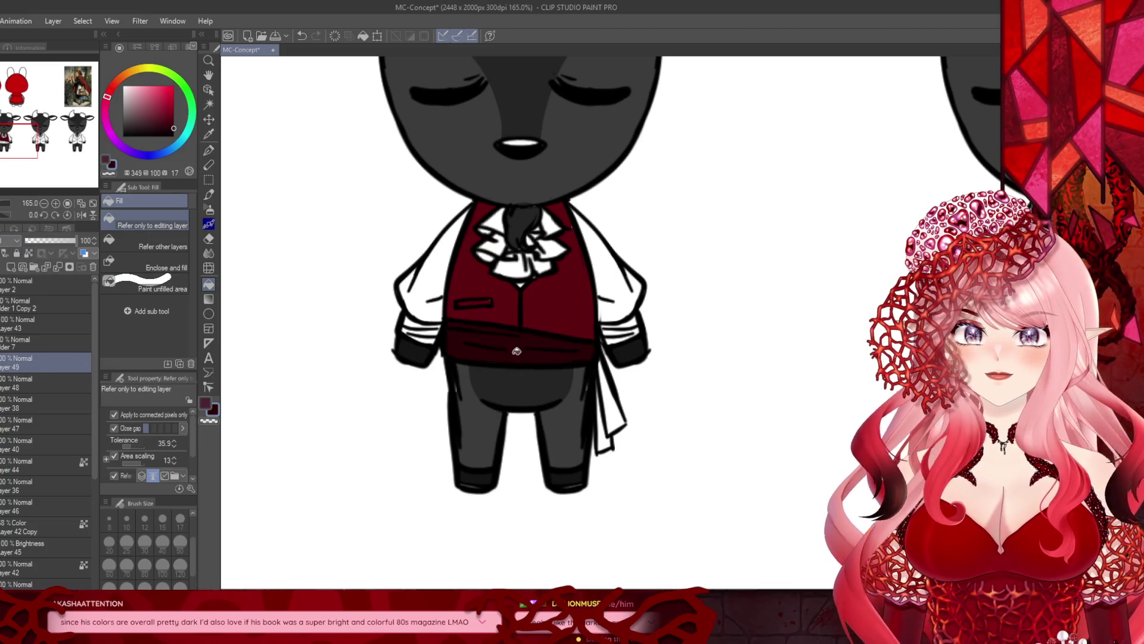
click(615, 397)
click(603, 430)
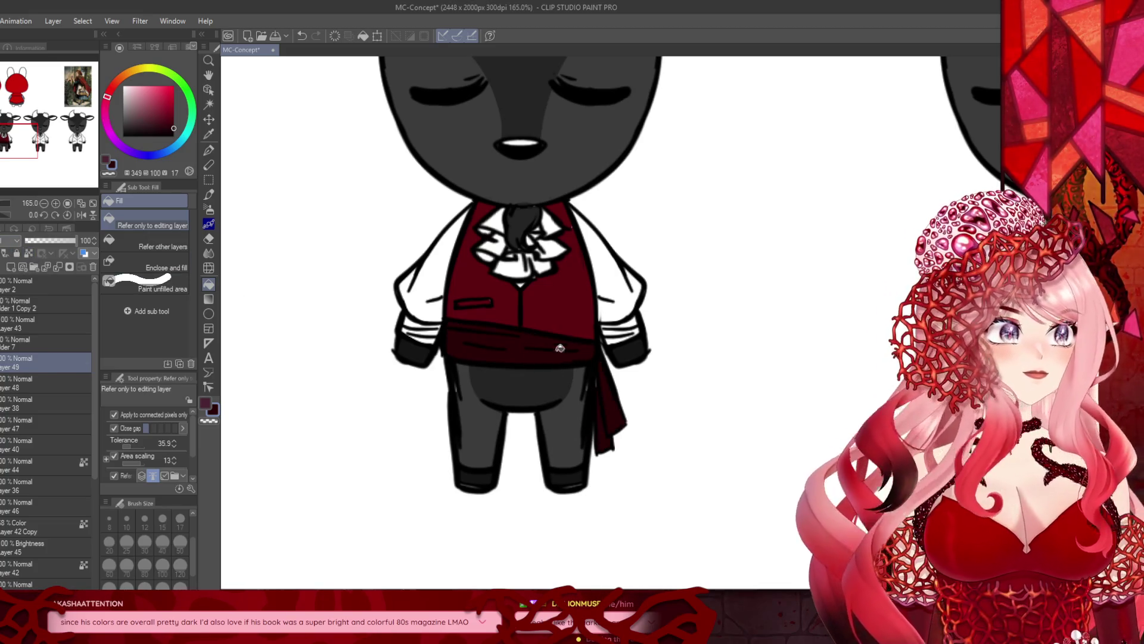
scroll(615, 360, up, 1)
Step: Paint lighter red highlights on the sash and clean up stray marks at the vest's left edge
click(171, 114)
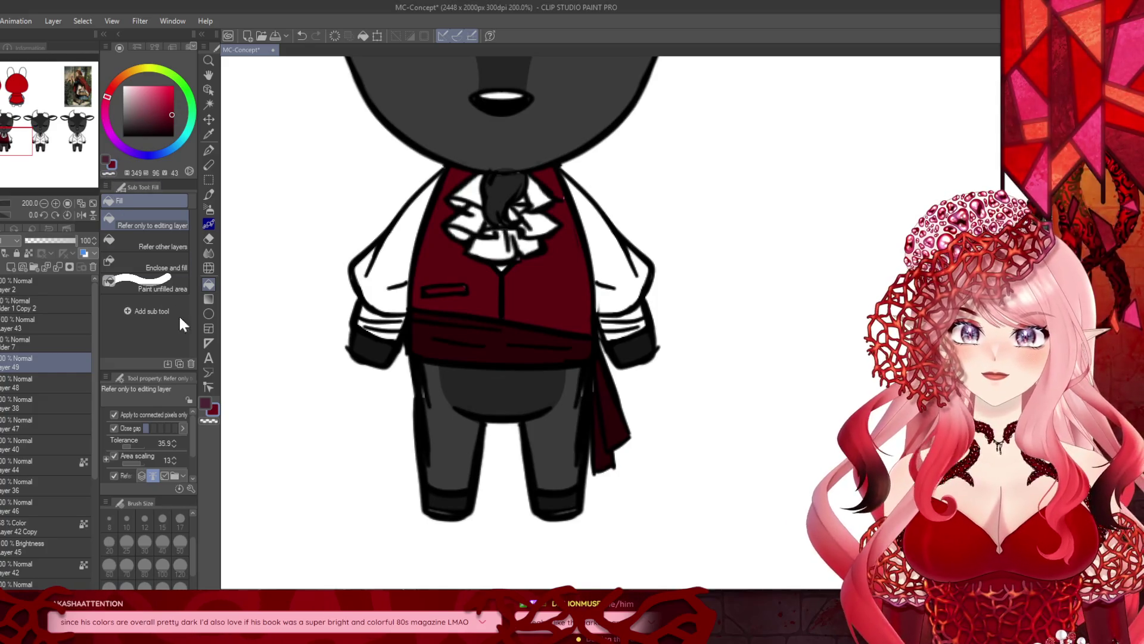
click(208, 149)
scroll(475, 325, up, 2)
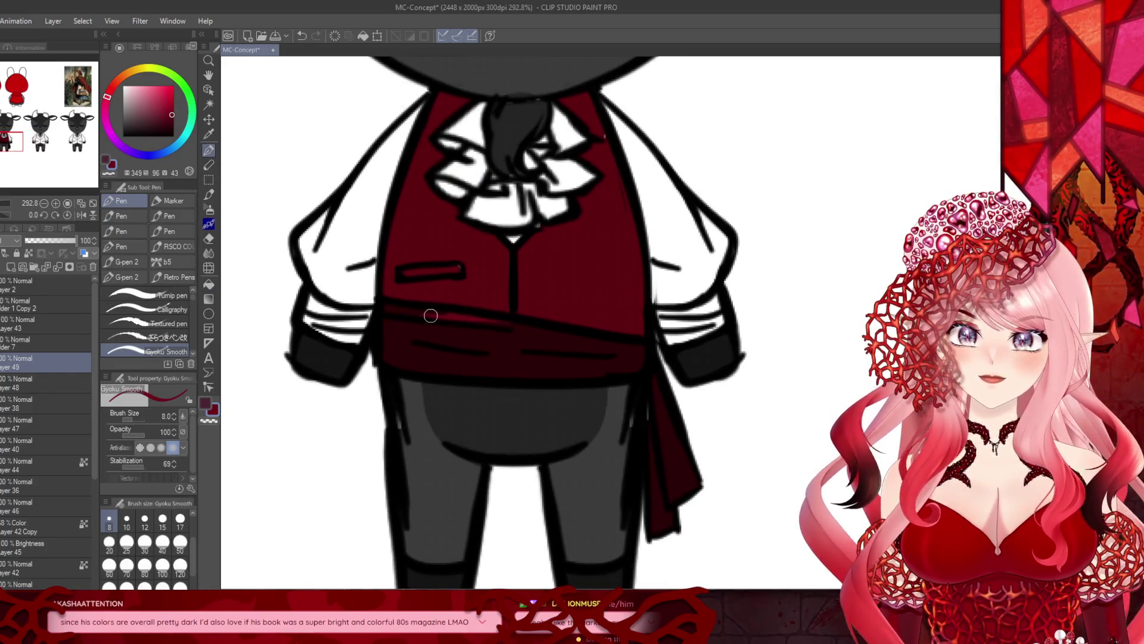
mouse_move(460, 326)
mouse_down()
mouse_move(439, 332)
mouse_move(465, 375)
mouse_move(364, 364)
mouse_up()
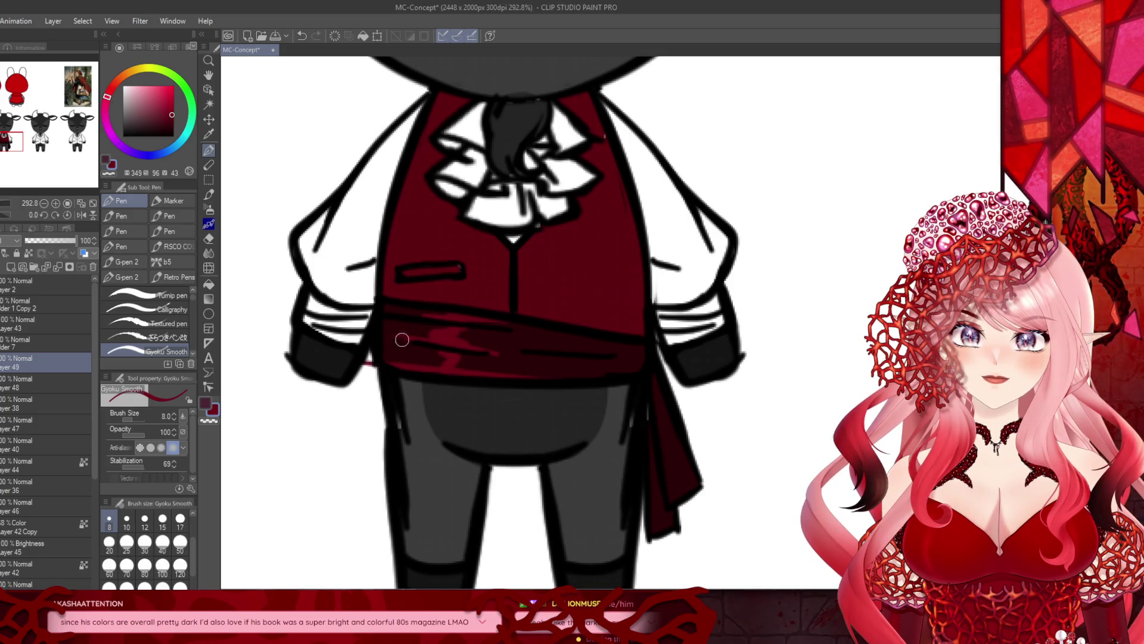
mouse_move(373, 301)
mouse_down()
mouse_move(354, 300)
mouse_move(369, 298)
mouse_up()
drag(372, 365, 357, 361)
scroll(357, 360, down, 5)
scroll(375, 297, up, 3)
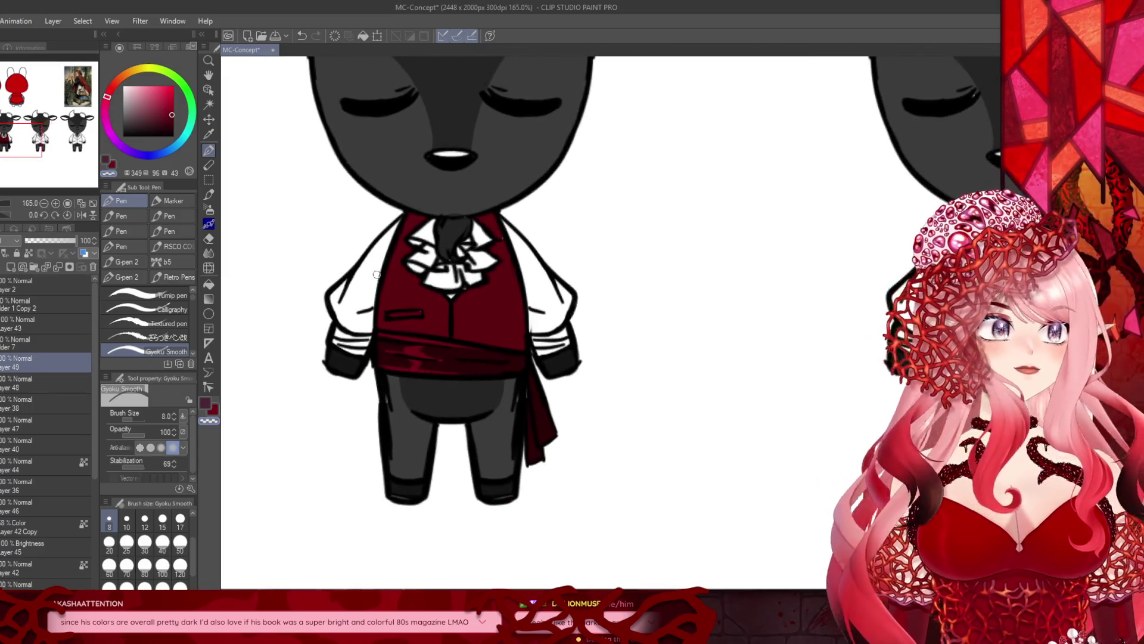
scroll(500, 375, down, 1)
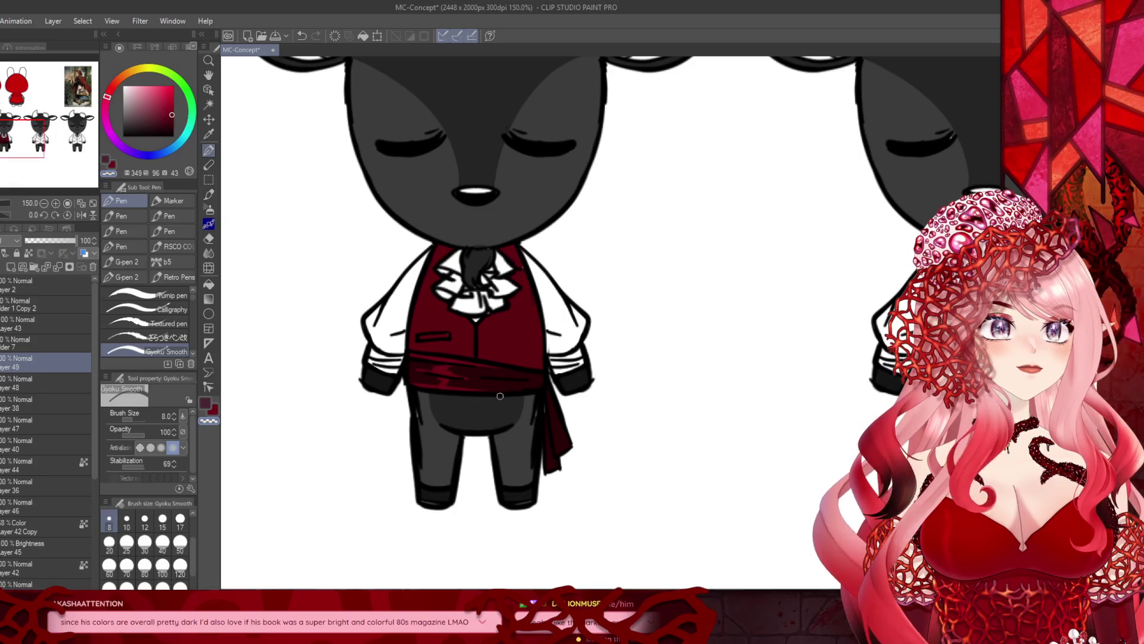
click(109, 164)
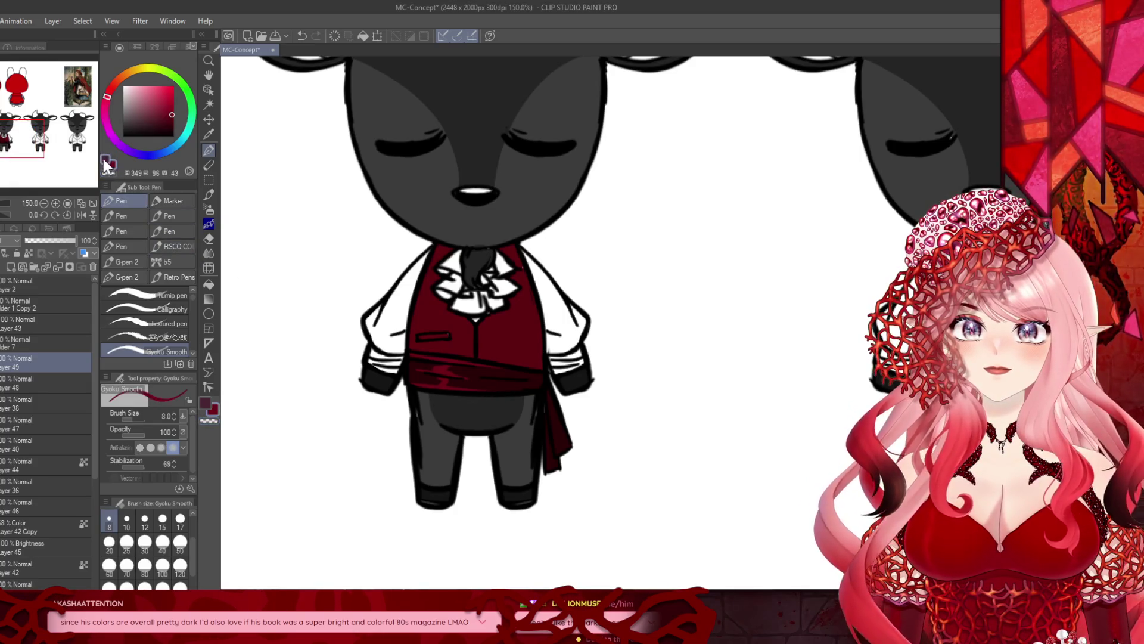
Step: On a new layer, brush a muted purple stroke across the sash and lower opacity to 28%
click(127, 541)
click(3, 267)
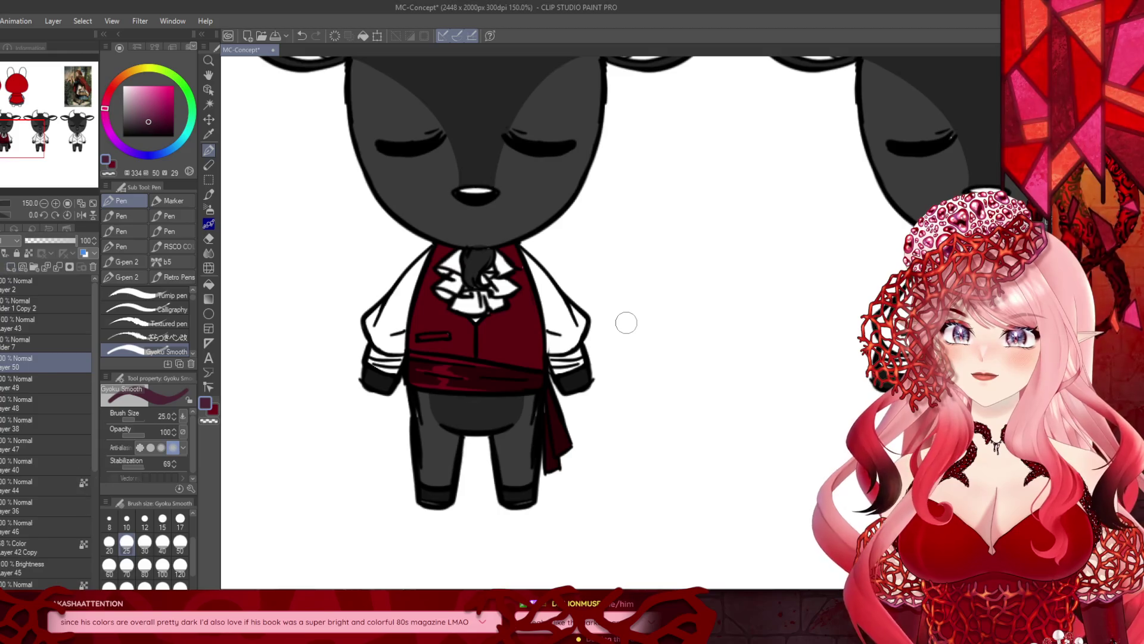
drag(536, 377, 508, 380)
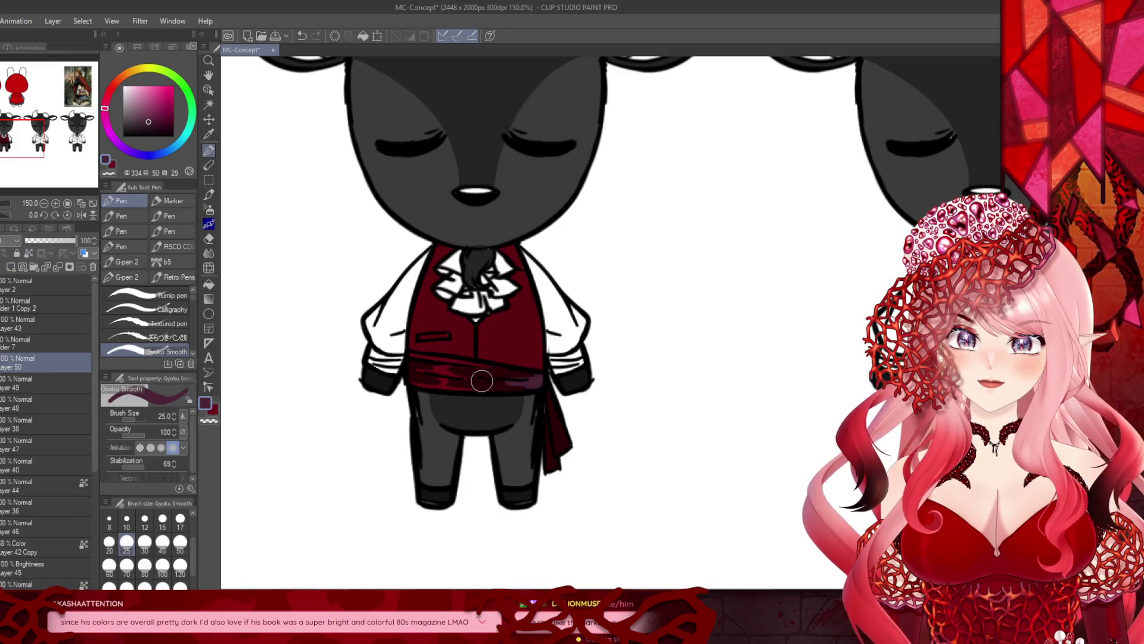
click(145, 518)
scroll(451, 346, up, 1)
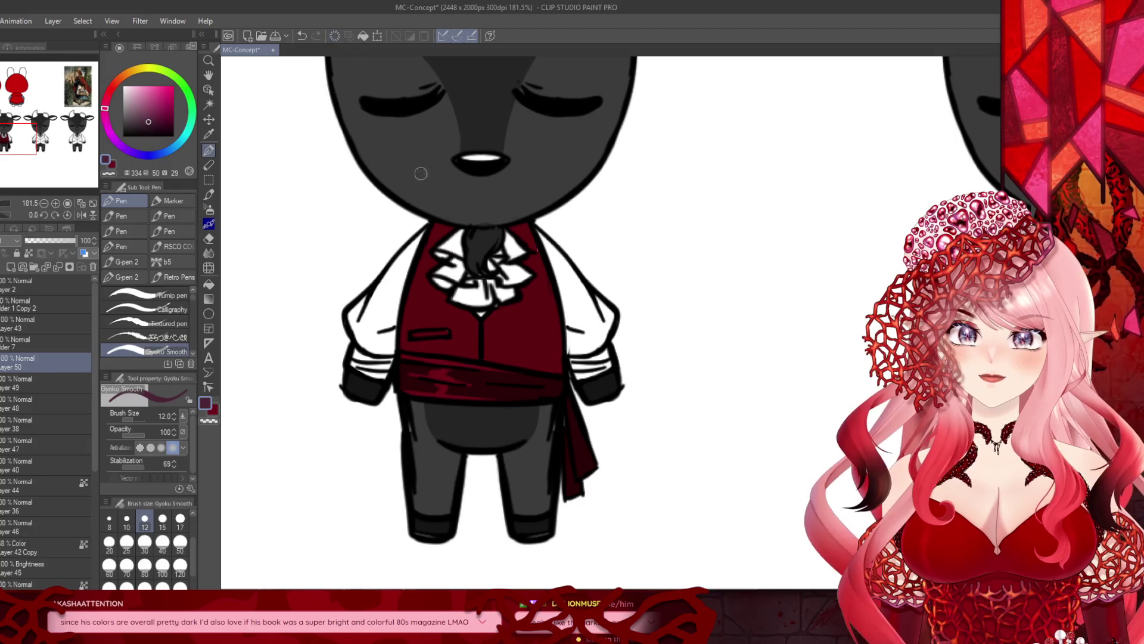
scroll(536, 387, up, 1)
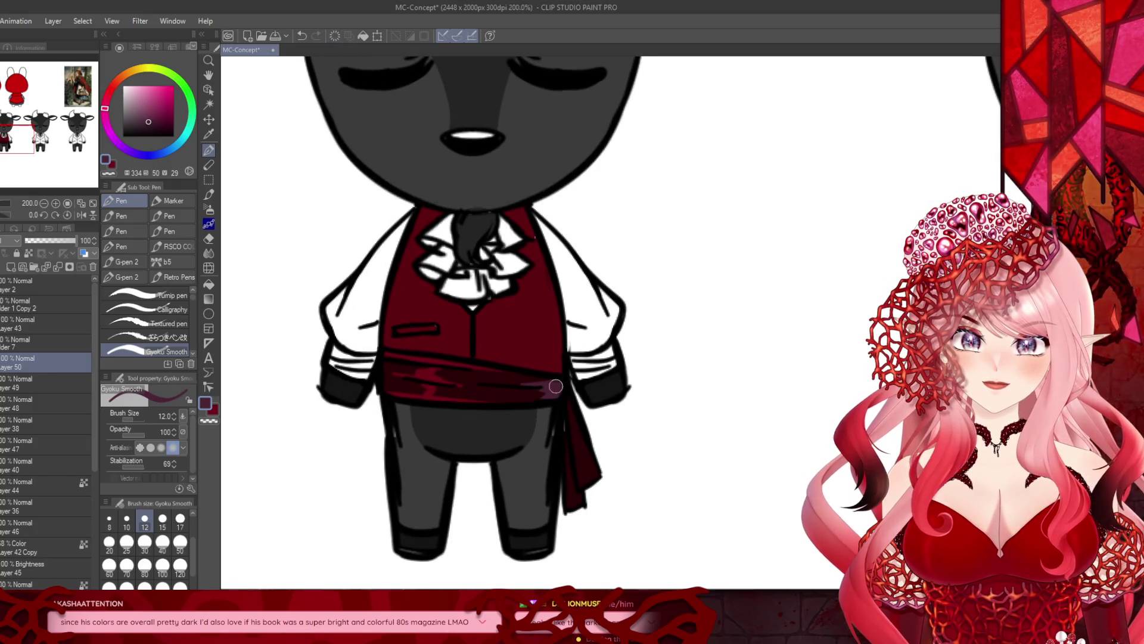
click(40, 239)
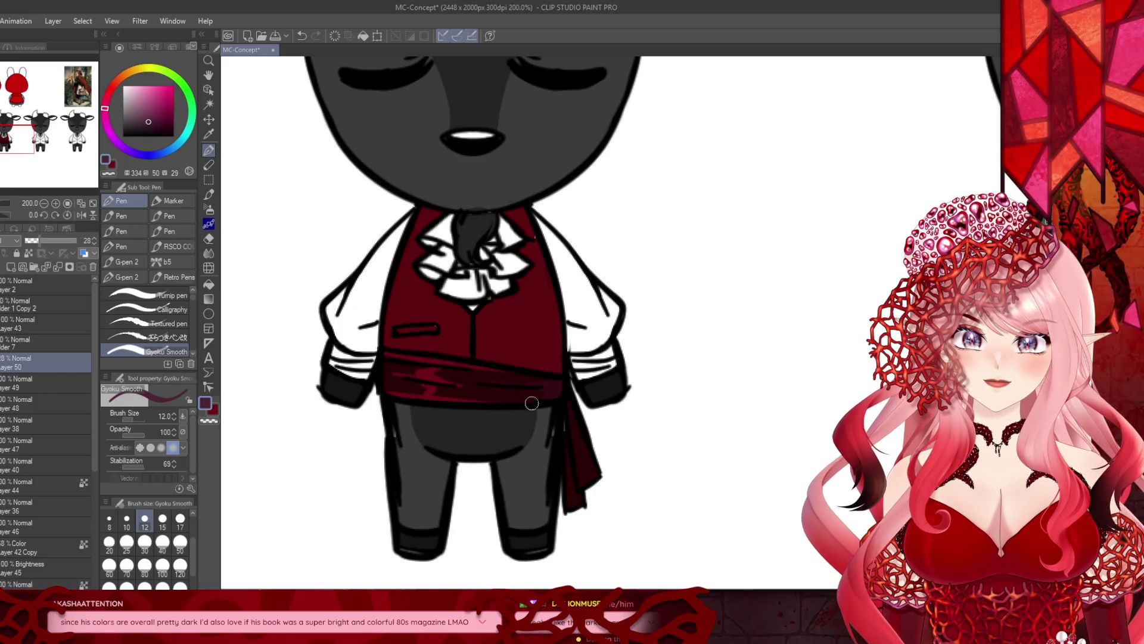
scroll(477, 417, down, 5)
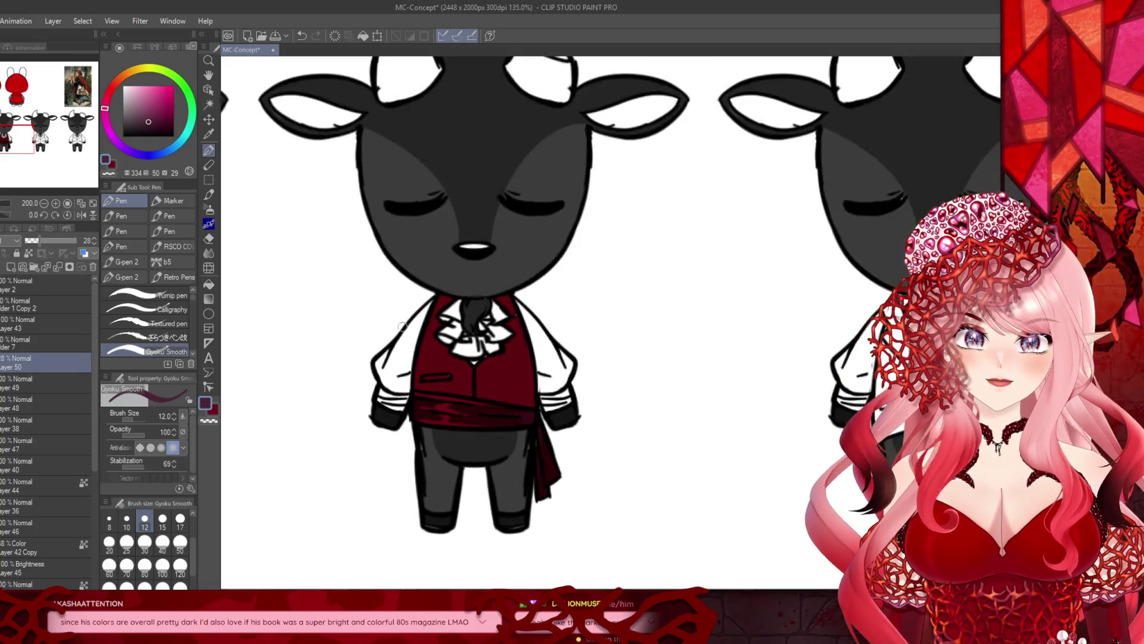
Step: Centre the red-vested second goat using the Navigator and select the target layer
scroll(586, 304, down, 2)
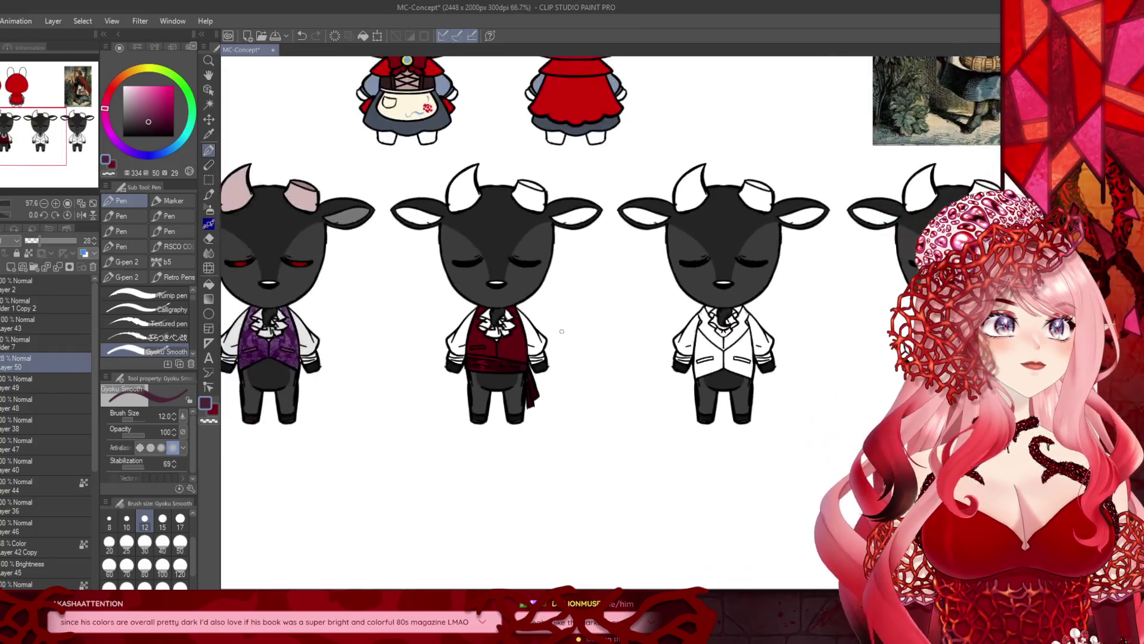
scroll(406, 283, up, 3)
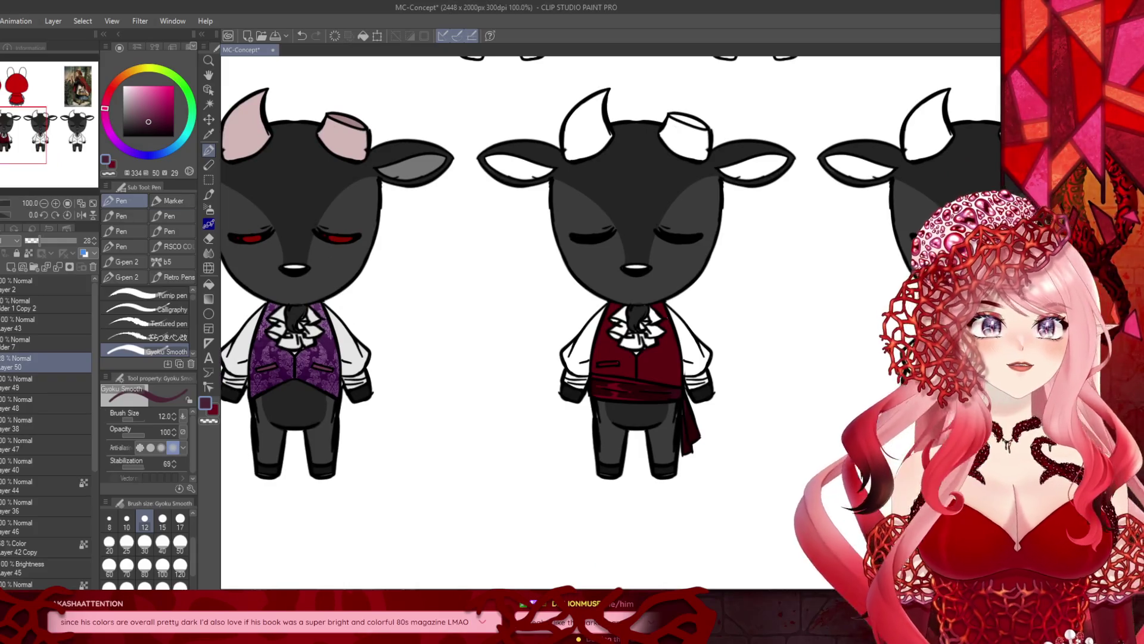
drag(14, 129, 79, 134)
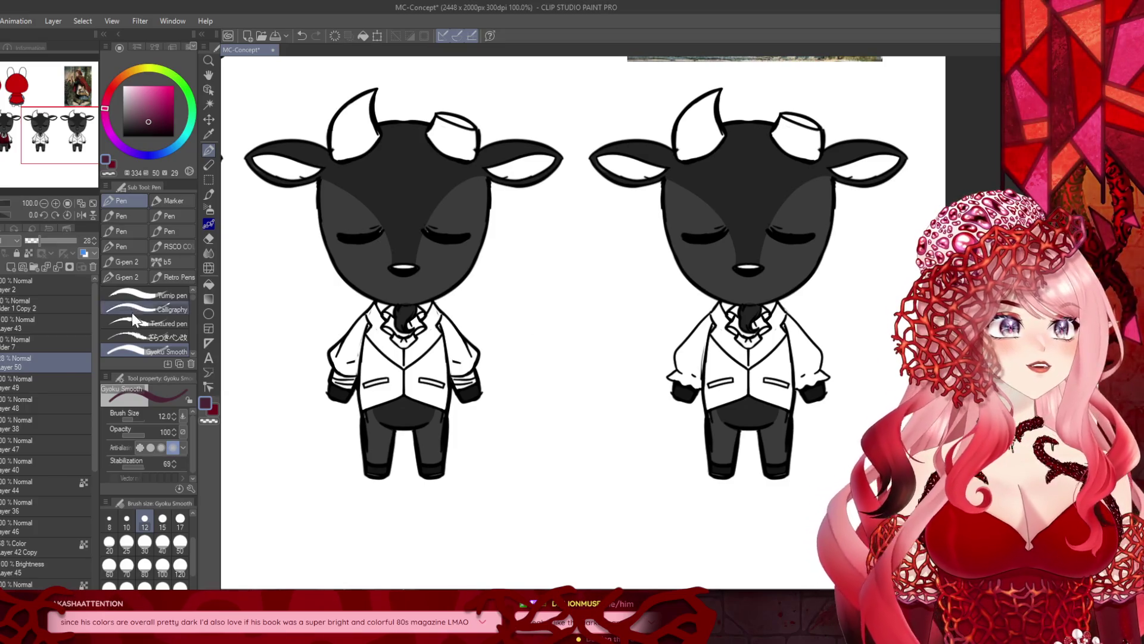
mouse_move(66, 129)
mouse_down()
mouse_move(5, 119)
mouse_move(13, 130)
mouse_up()
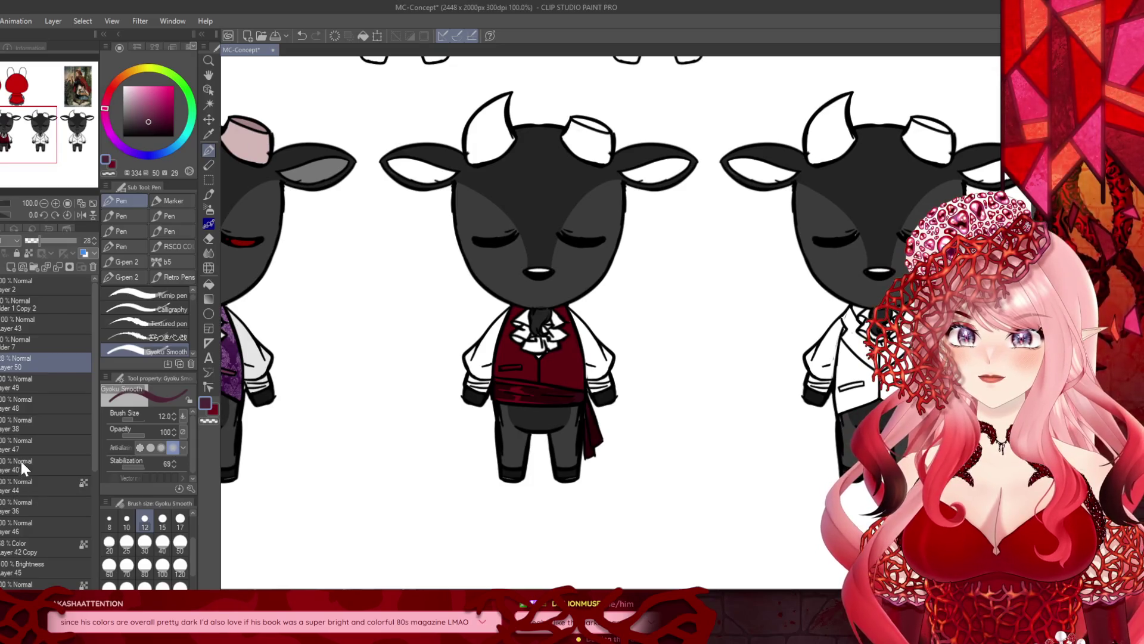
click(29, 420)
Step: On a new layer, fill both shirt sleeves and their cuffs with hot pink
click(12, 265)
click(209, 283)
click(173, 85)
scroll(632, 383, up, 2)
click(413, 343)
click(572, 334)
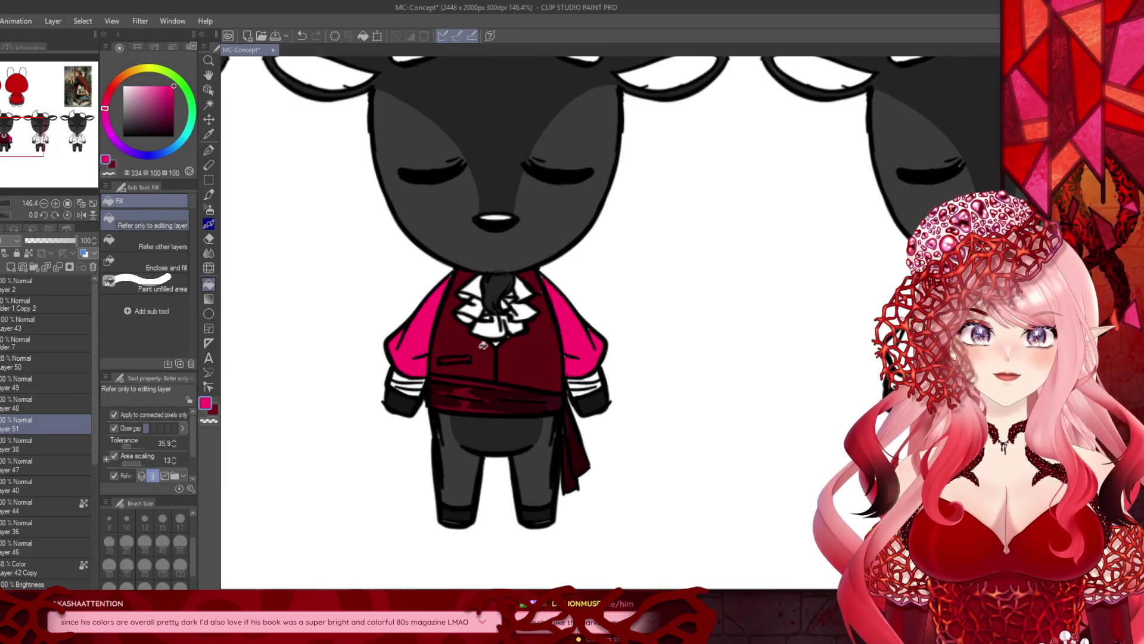
click(399, 374)
click(411, 386)
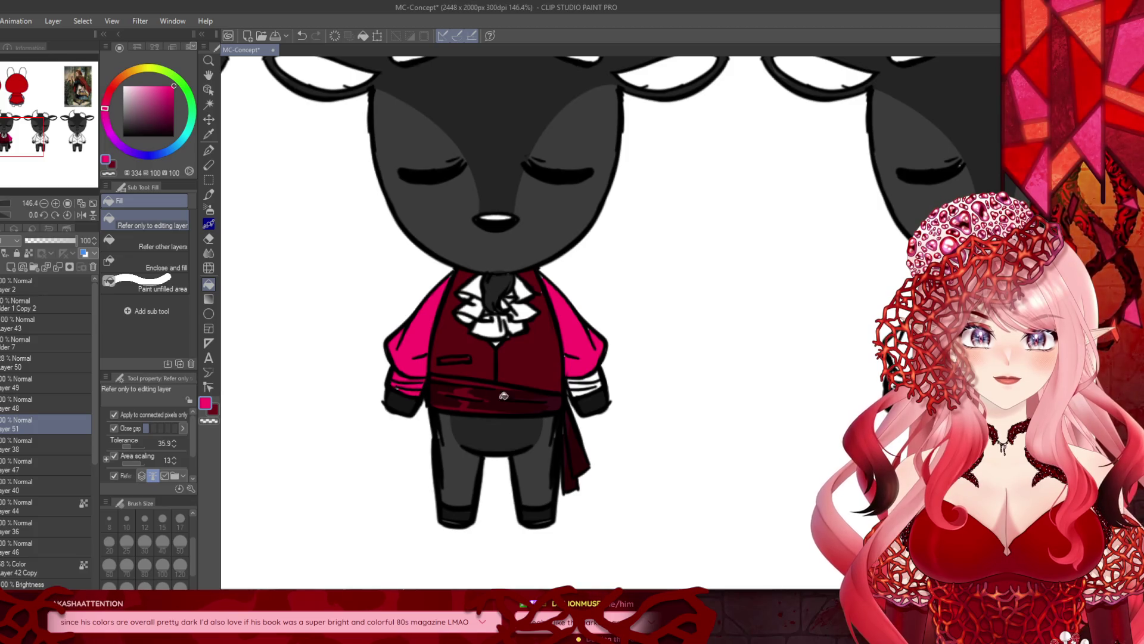
click(579, 383)
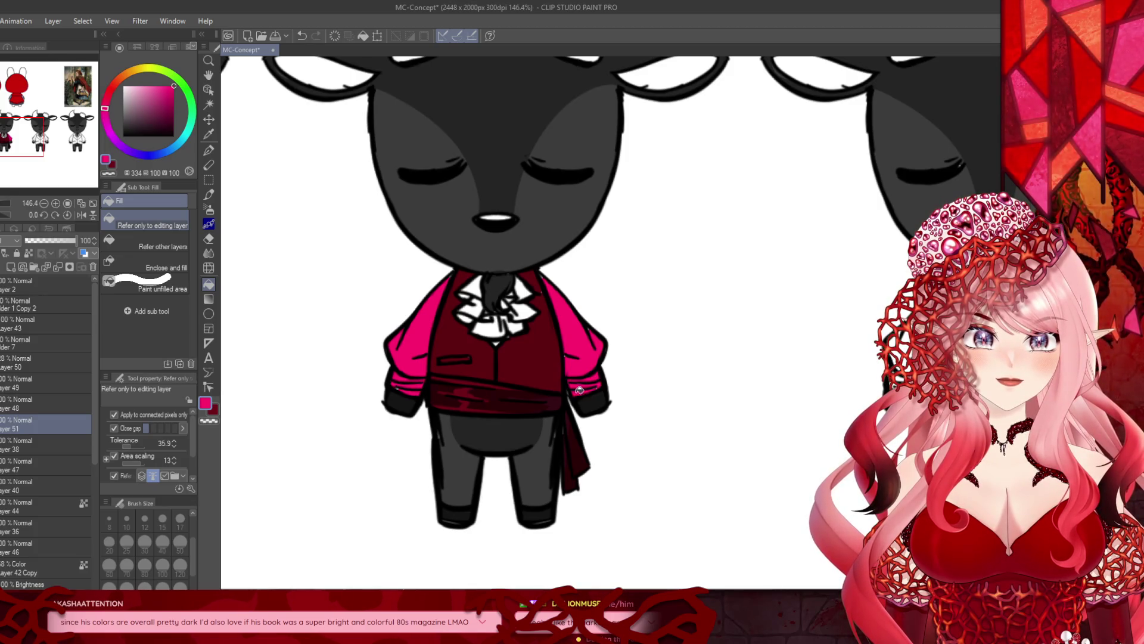
Step: Paint the white cravat ruffle pink with the pen at brush size 30
click(208, 149)
scroll(478, 268, up, 2)
mouse_move(477, 268)
mouse_down()
mouse_move(485, 335)
mouse_move(509, 325)
mouse_move(516, 280)
mouse_move(536, 270)
mouse_move(553, 322)
mouse_move(498, 361)
mouse_move(452, 318)
mouse_move(476, 277)
mouse_move(465, 340)
mouse_move(533, 334)
mouse_move(527, 286)
mouse_up()
click(145, 541)
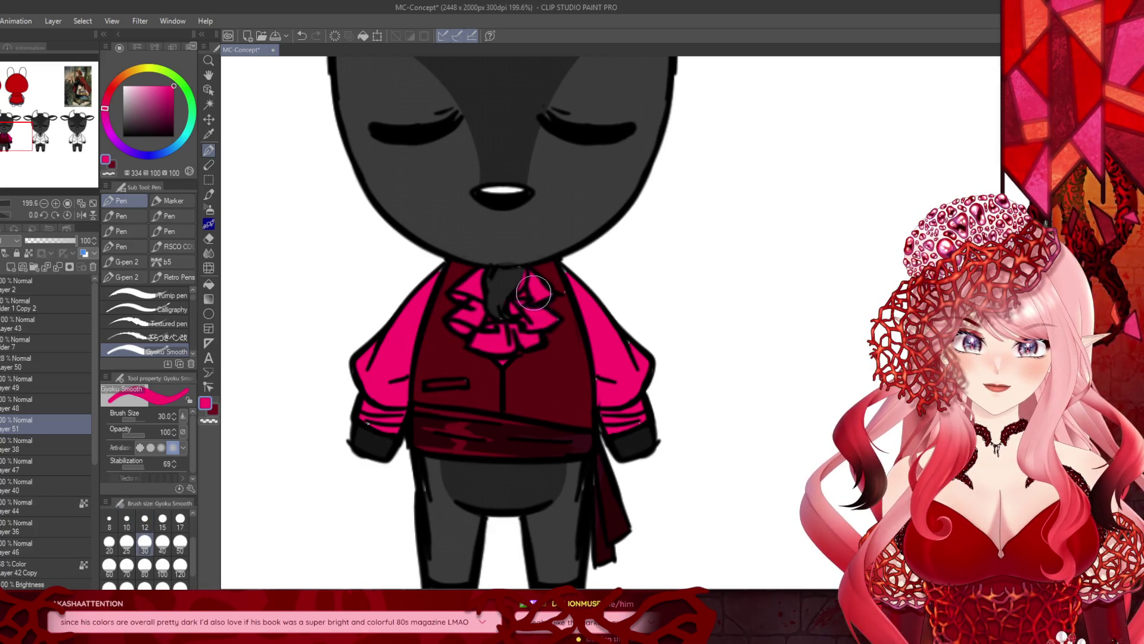
click(110, 174)
Step: Switch to a light grey colour and enlarge the brush to size 250
scroll(517, 271, down, 3)
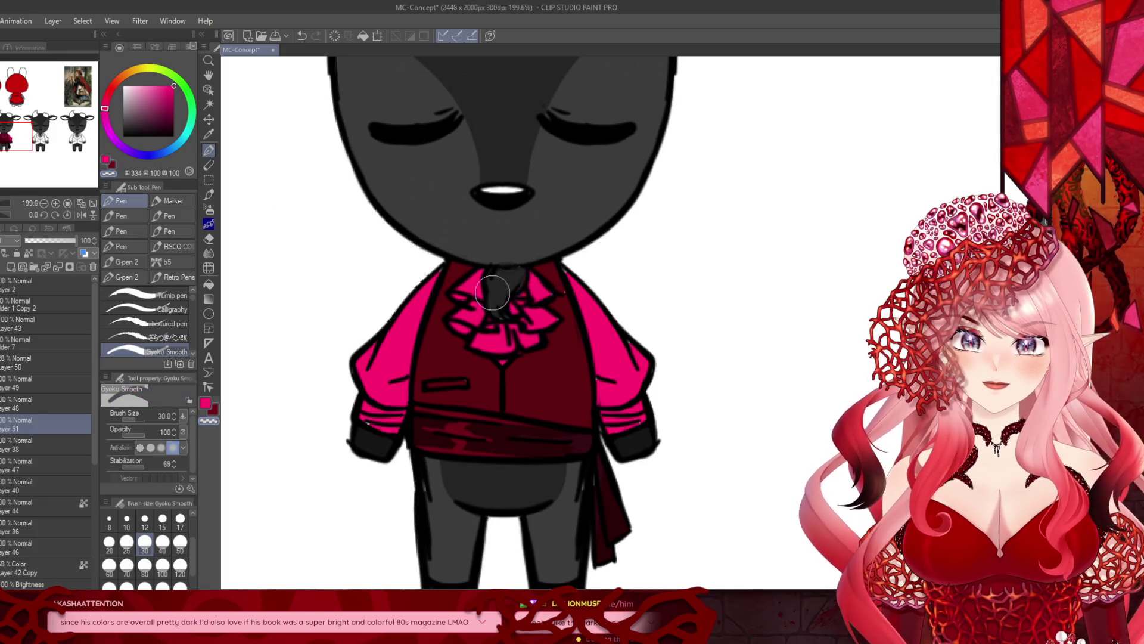
click(122, 94)
click(123, 93)
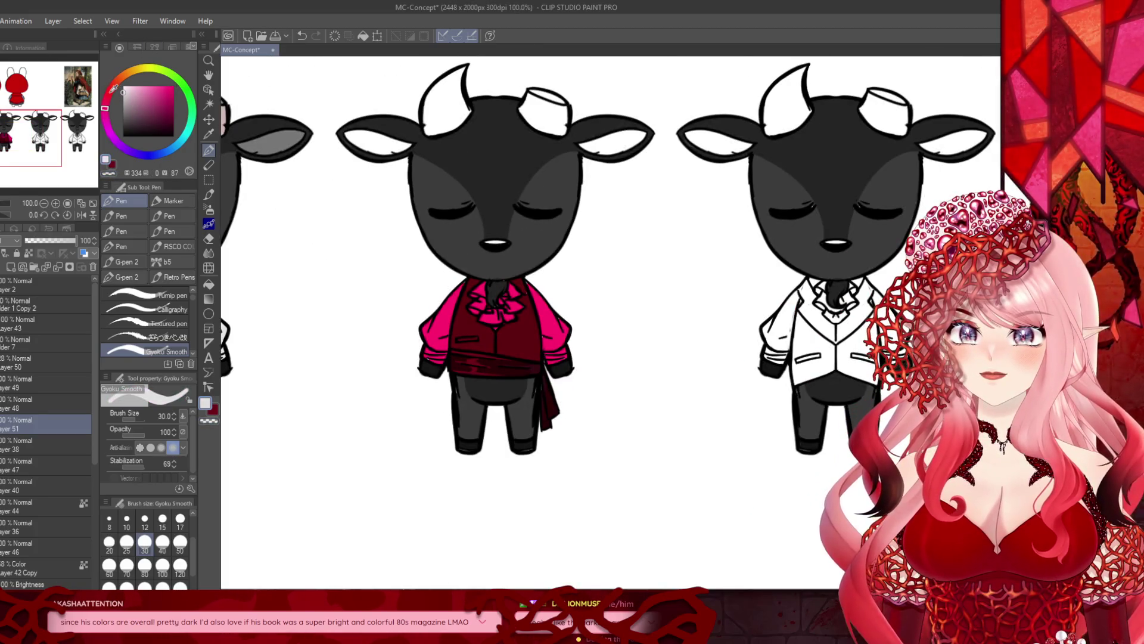
click(145, 565)
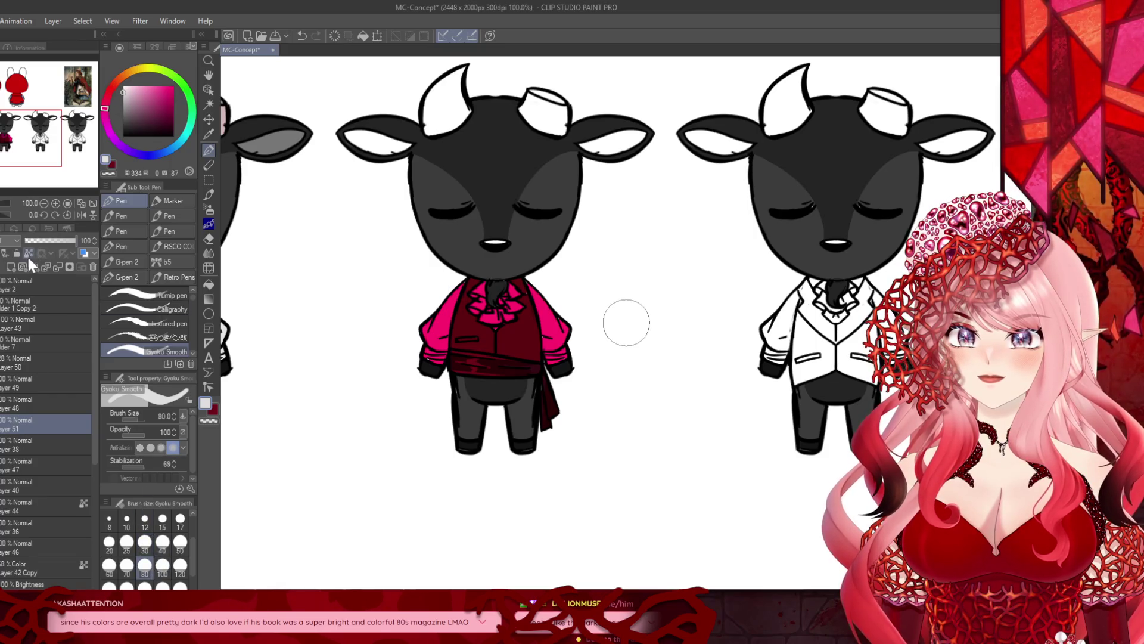
click(162, 586)
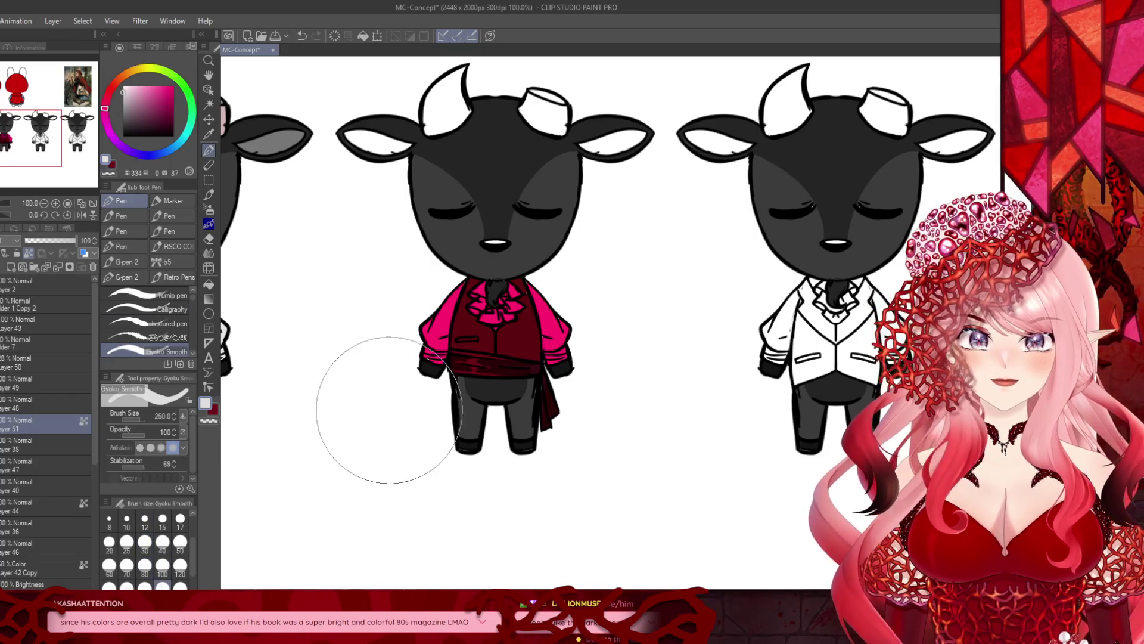
Step: Paint over the pink sleeves and ruffle in light grey
drag(391, 413, 575, 332)
scroll(592, 358, down, 2)
scroll(562, 266, up, 2)
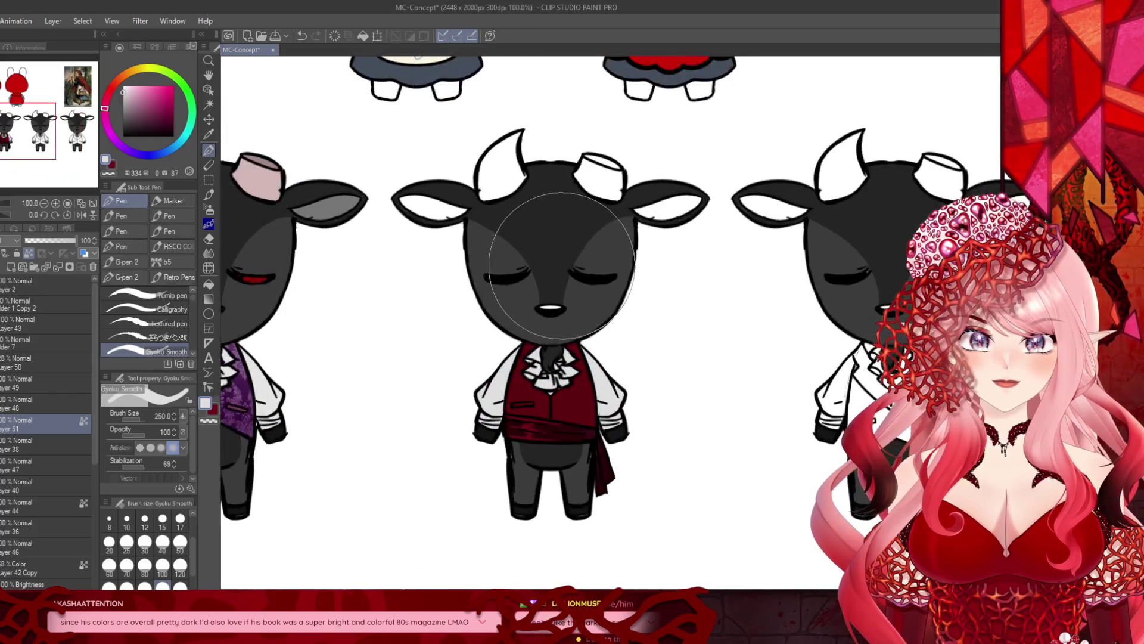
scroll(396, 332, down, 2)
scroll(442, 344, up, 2)
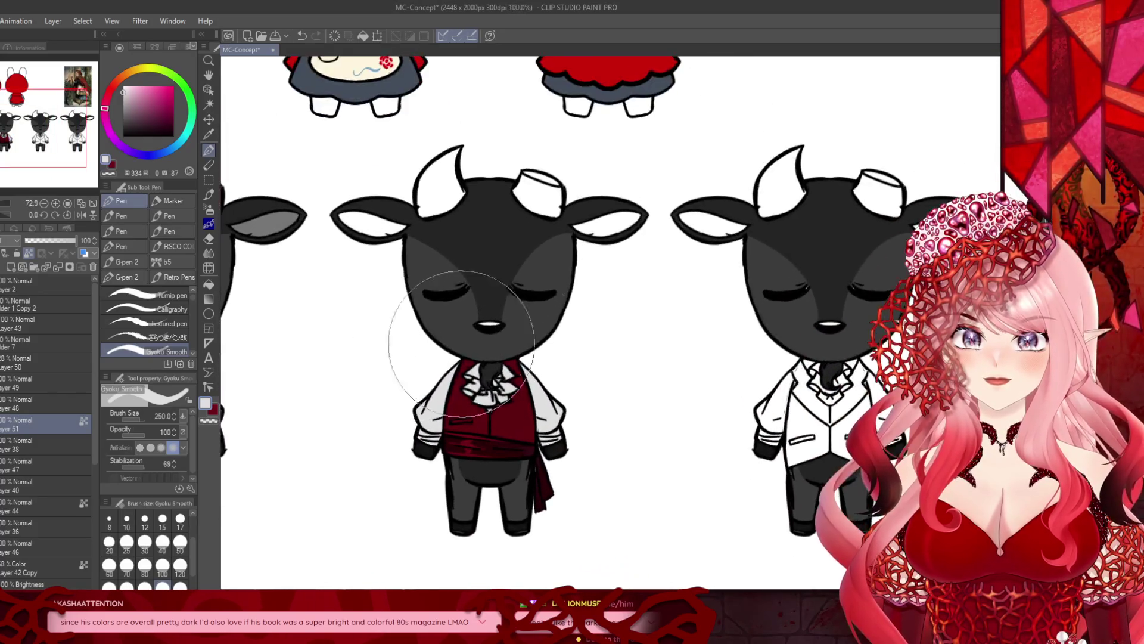
scroll(443, 344, down, 2)
Step: Sample purple from the first goat's vest, add a new layer, and set brush size 15
alt+click(283, 387)
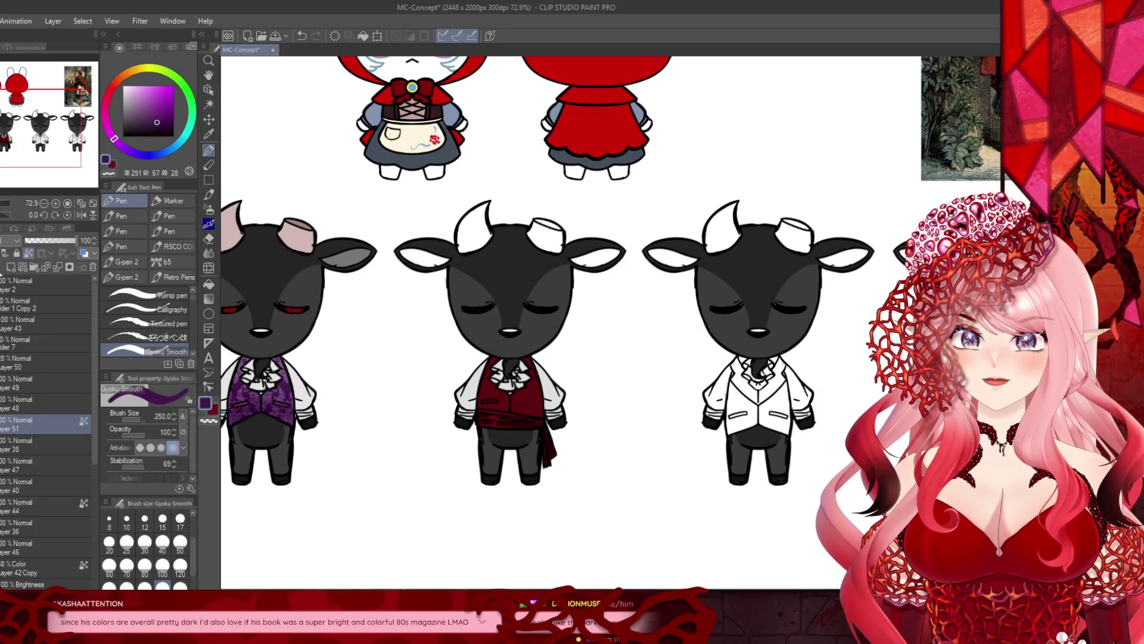
click(10, 267)
click(145, 541)
click(161, 117)
scroll(541, 303, up, 2)
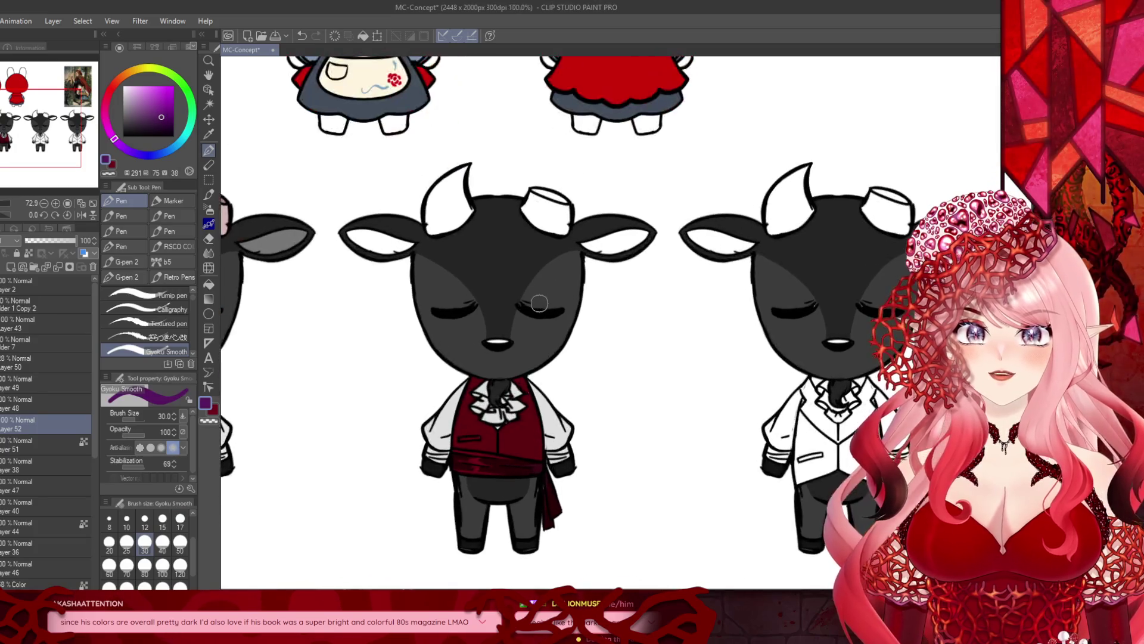
scroll(540, 302, up, 3)
key(bracketleft)
key(bracketleft)
key(bracketleft)
scroll(534, 331, up, 1)
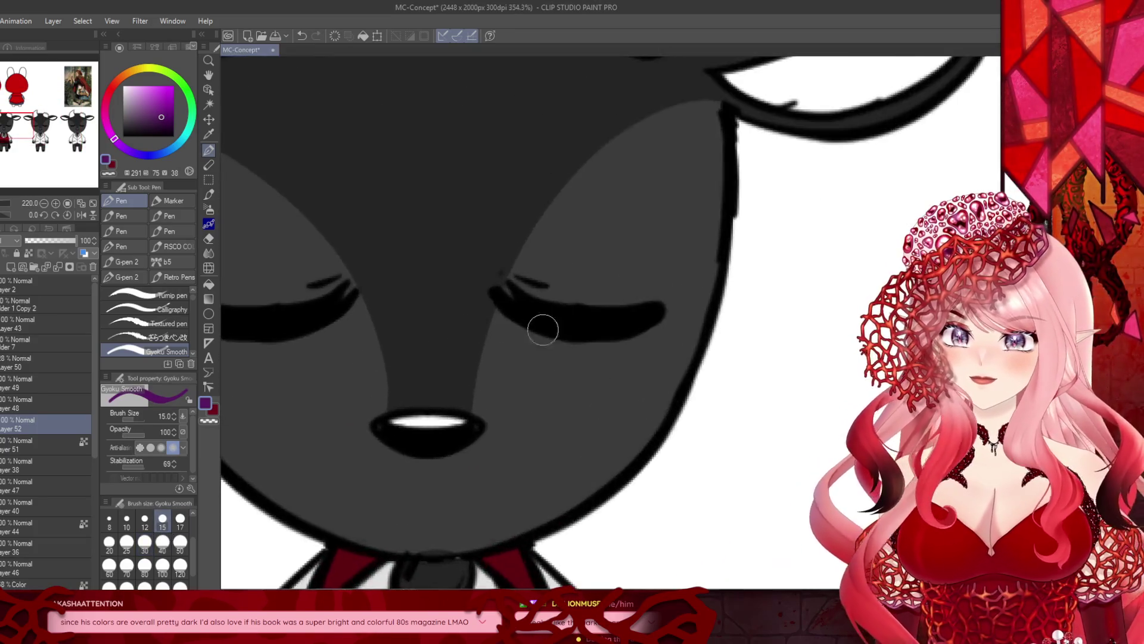
scroll(534, 331, up, 1)
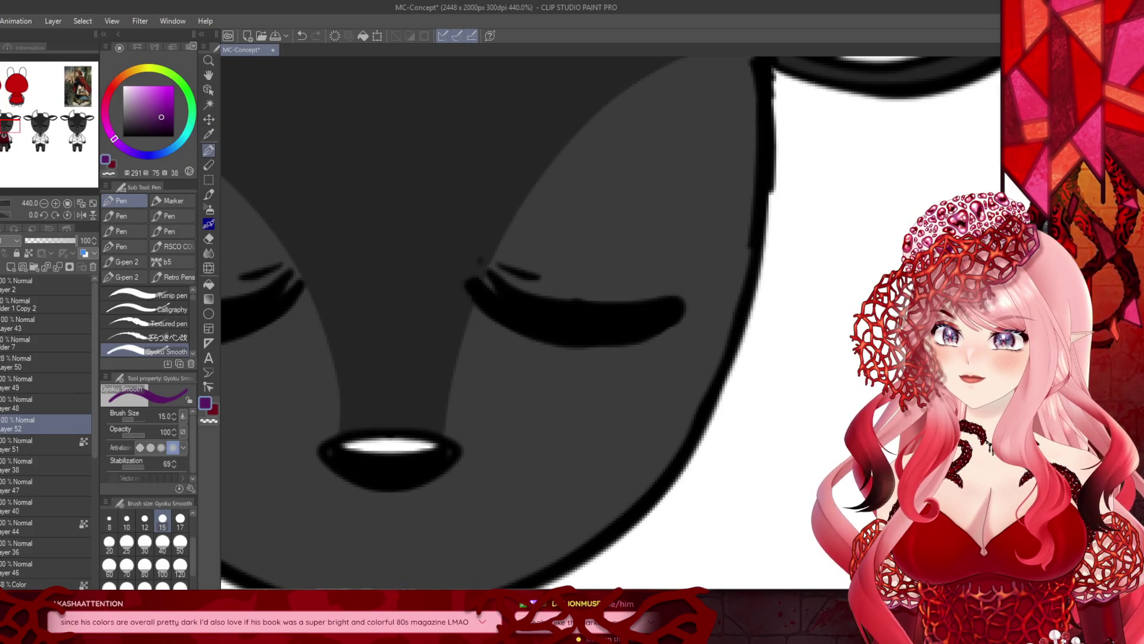
Step: Fill the goat's right and left closed eyes with purple strokes
click(21, 324)
drag(640, 316, 562, 317)
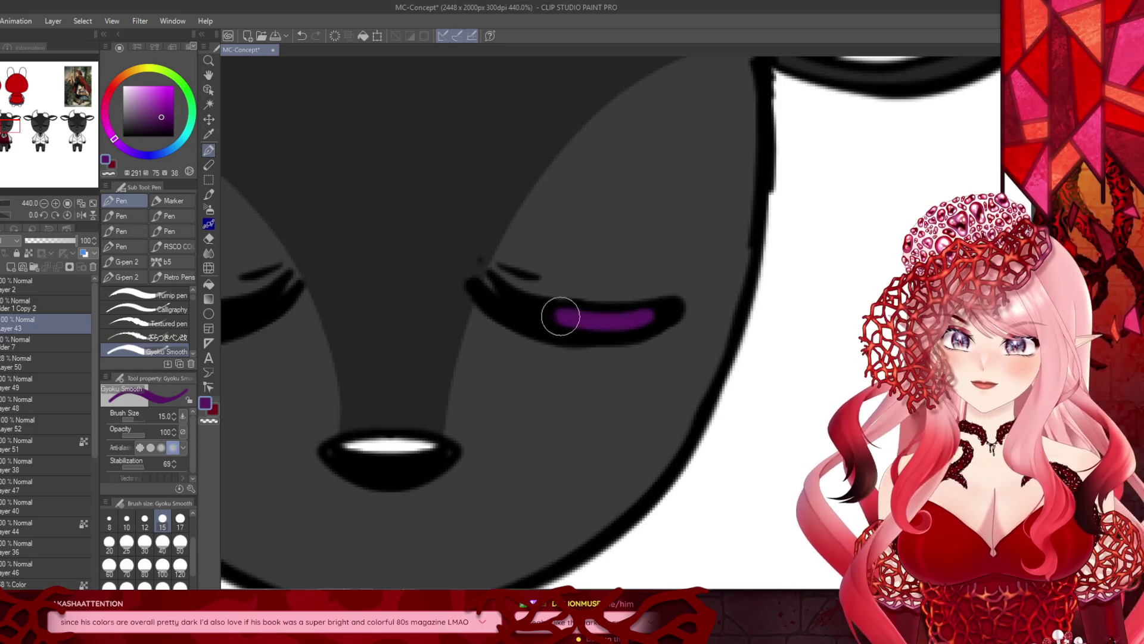
click(302, 35)
mouse_move(637, 324)
mouse_down()
mouse_move(602, 330)
mouse_move(531, 310)
mouse_up()
key(ctrl+z)
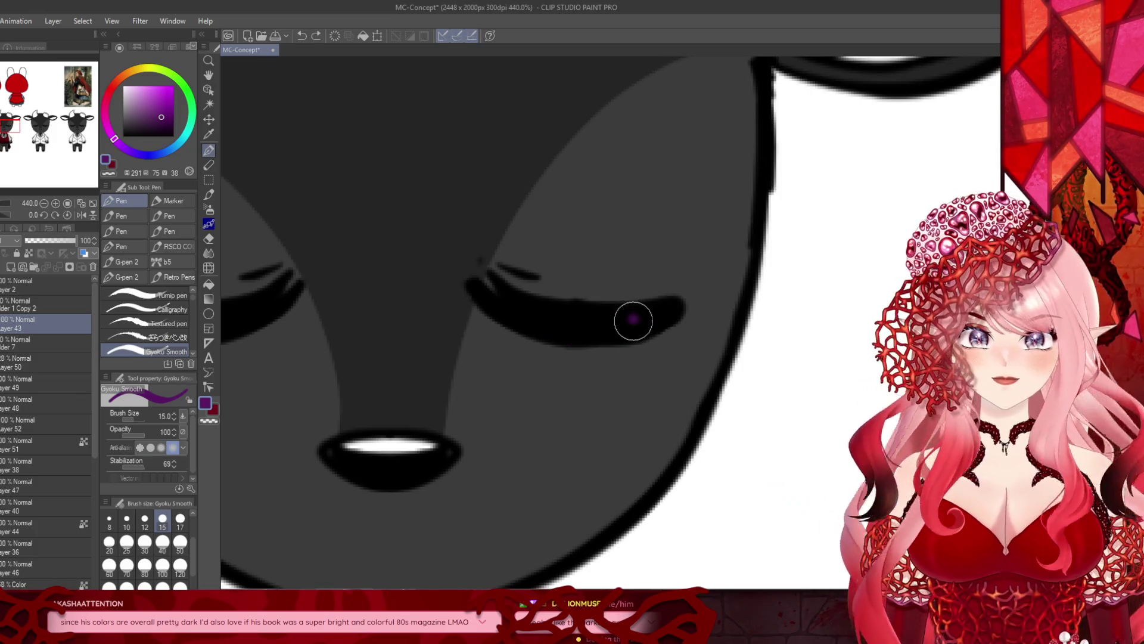
drag(634, 320, 529, 312)
click(511, 305)
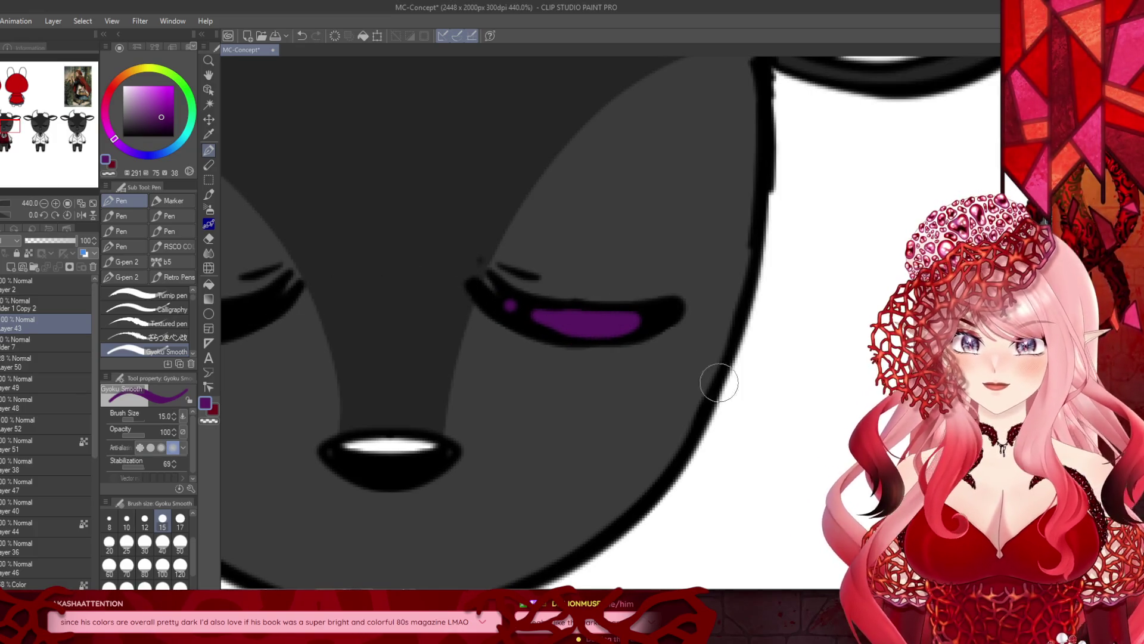
scroll(720, 382, down, 5)
scroll(337, 328, up, 5)
click(425, 319)
drag(420, 322, 289, 317)
scroll(292, 316, down, 5)
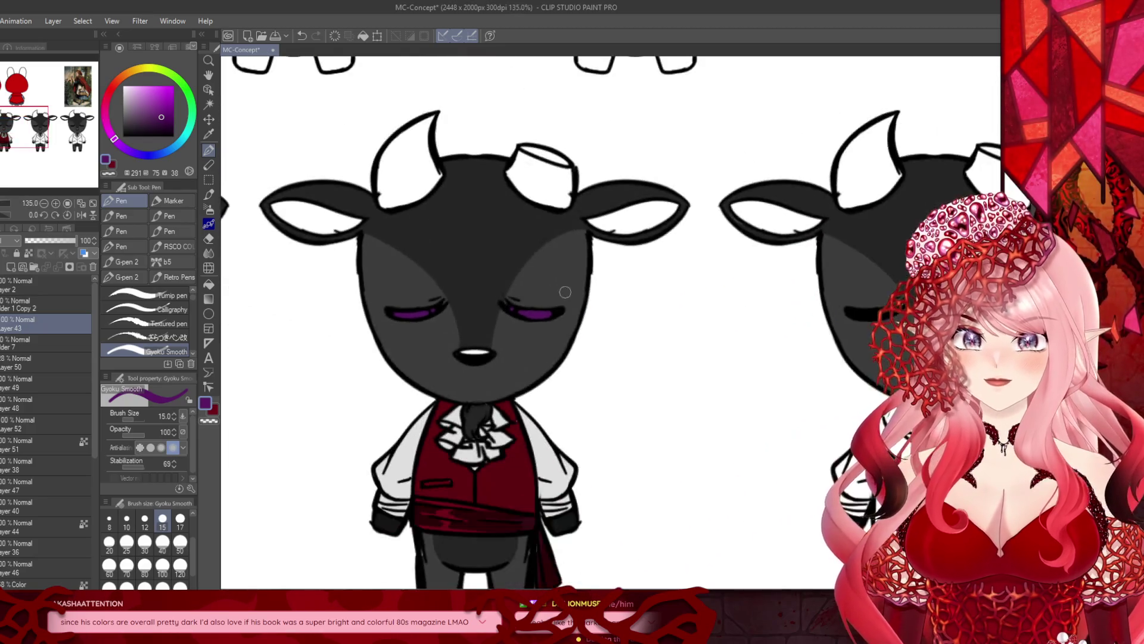
Step: Zoom out and pan across the four-goat lineup, then hide the Red Riding Hood reference
scroll(559, 292, down, 5)
scroll(480, 270, up, 2)
scroll(480, 270, up, 1)
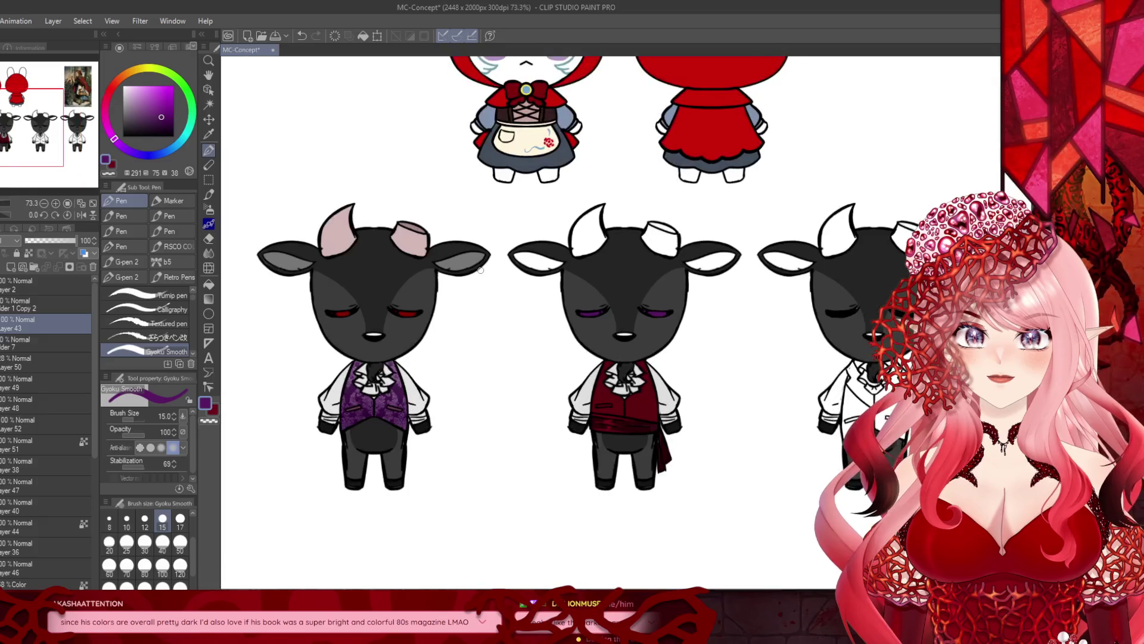
scroll(480, 270, up, 1)
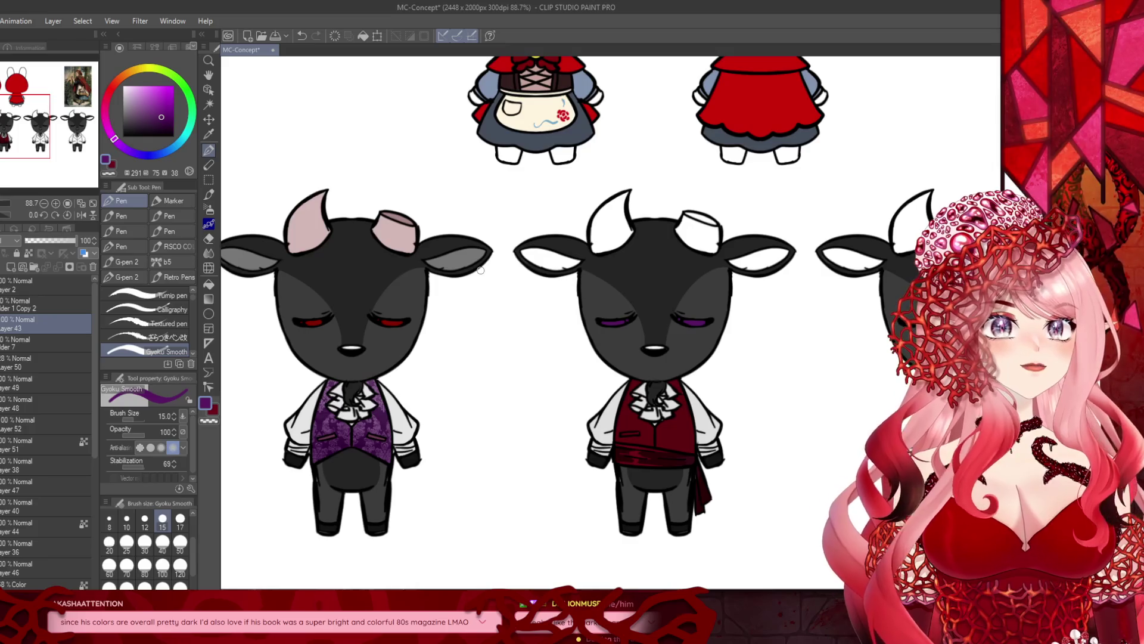
drag(480, 270, 512, 242)
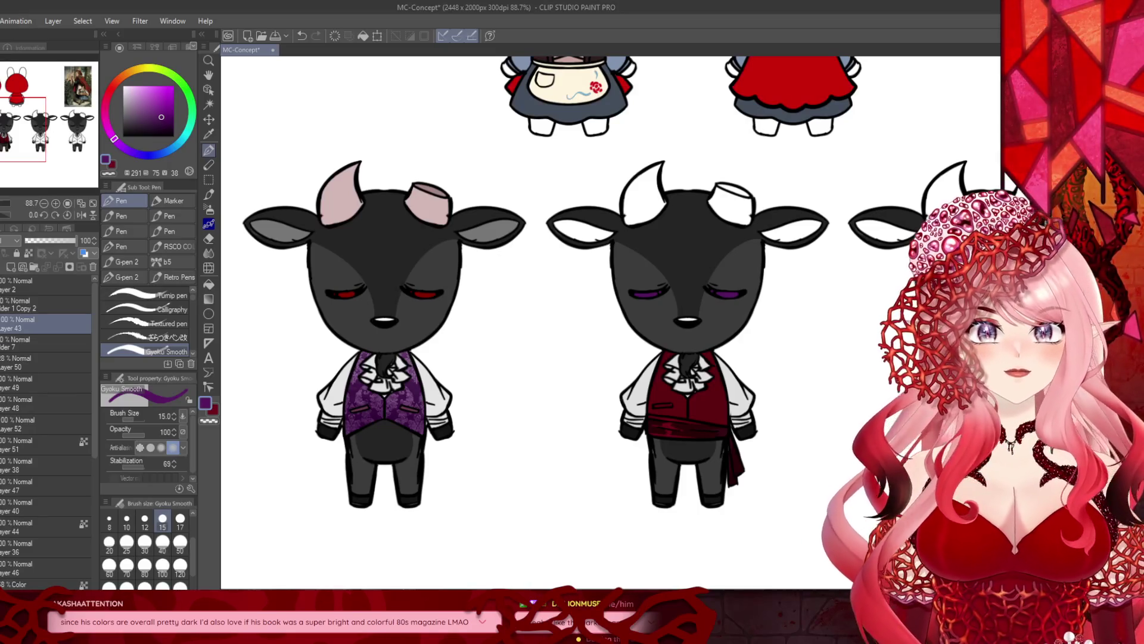
mouse_move(1, 140)
mouse_down()
mouse_move(43, 146)
mouse_move(1, 140)
mouse_move(67, 139)
mouse_move(60, 131)
mouse_up()
scroll(59, 131, down, 5)
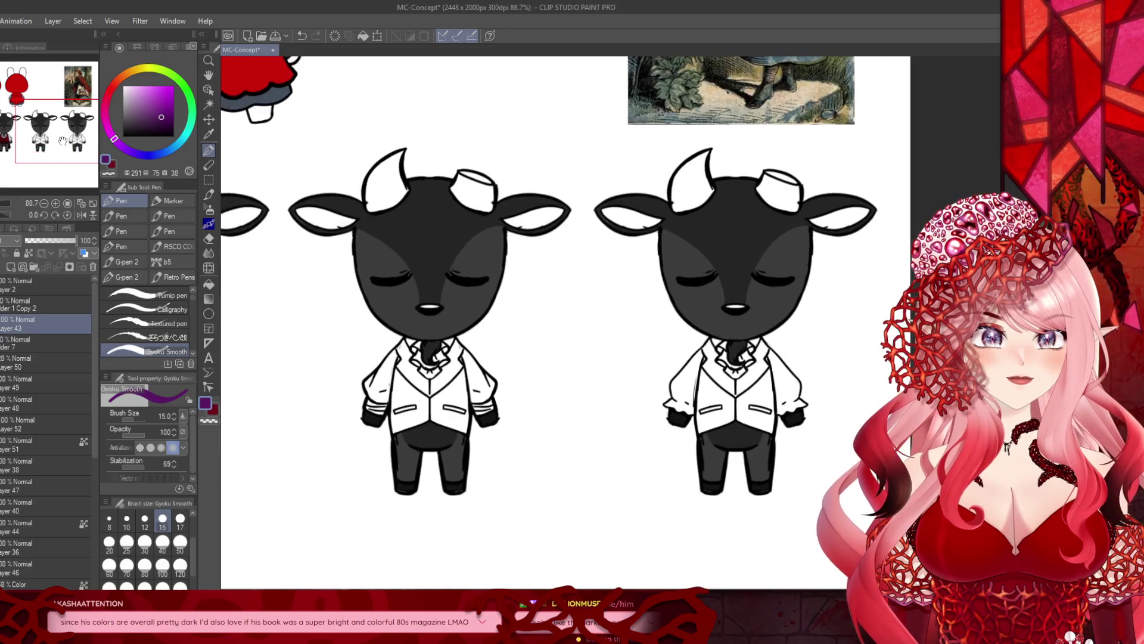
scroll(59, 131, up, 2)
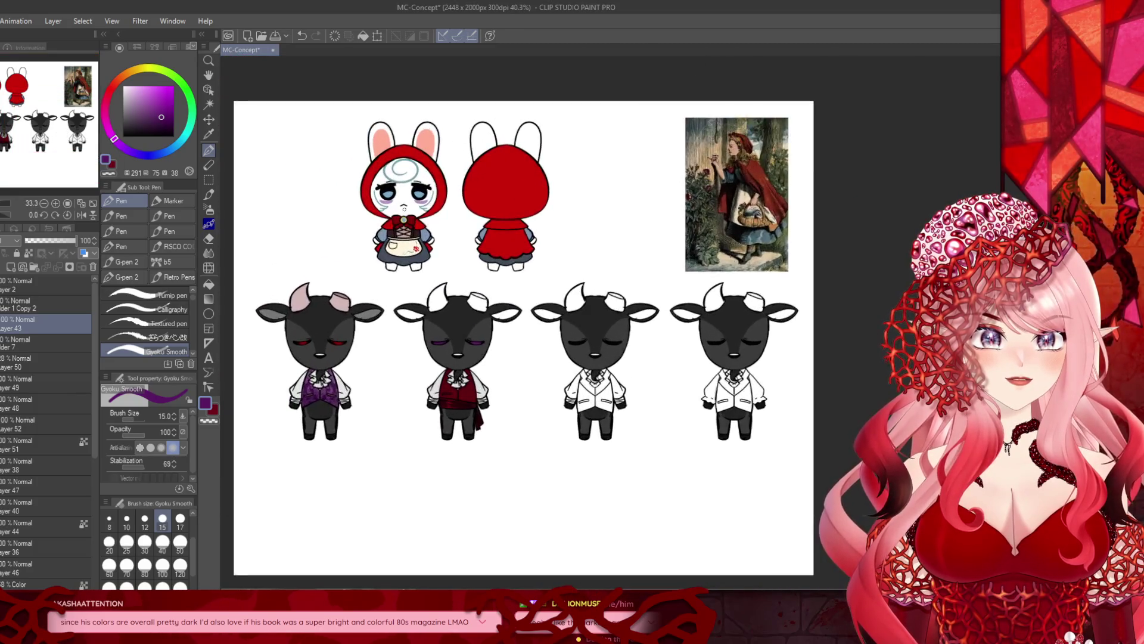
scroll(60, 131, up, 1)
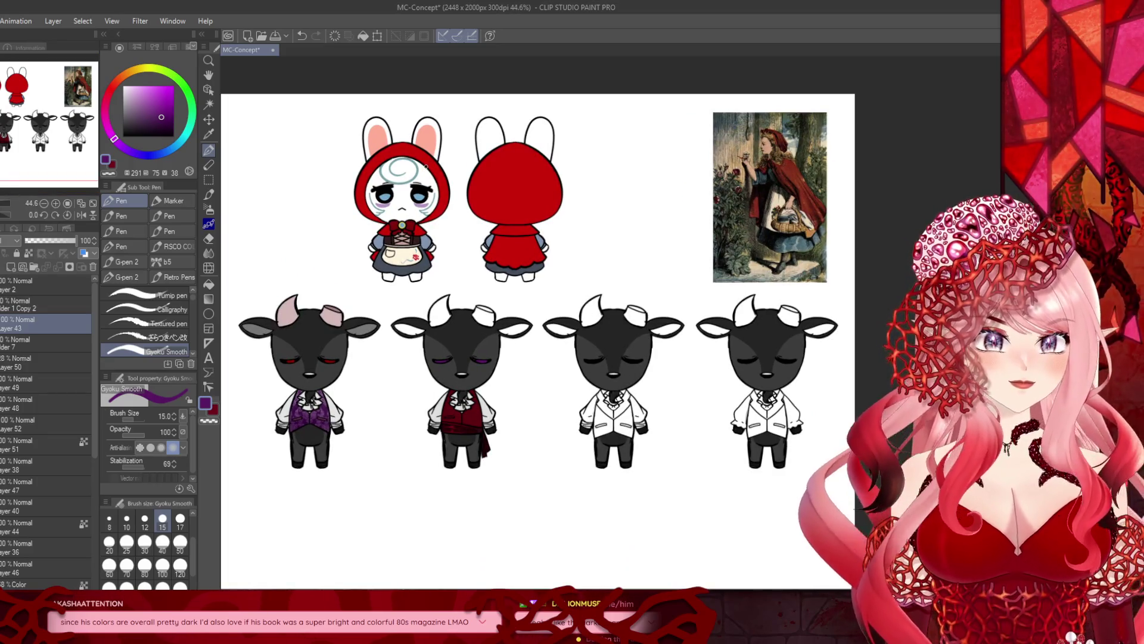
scroll(56, 432, down, 4)
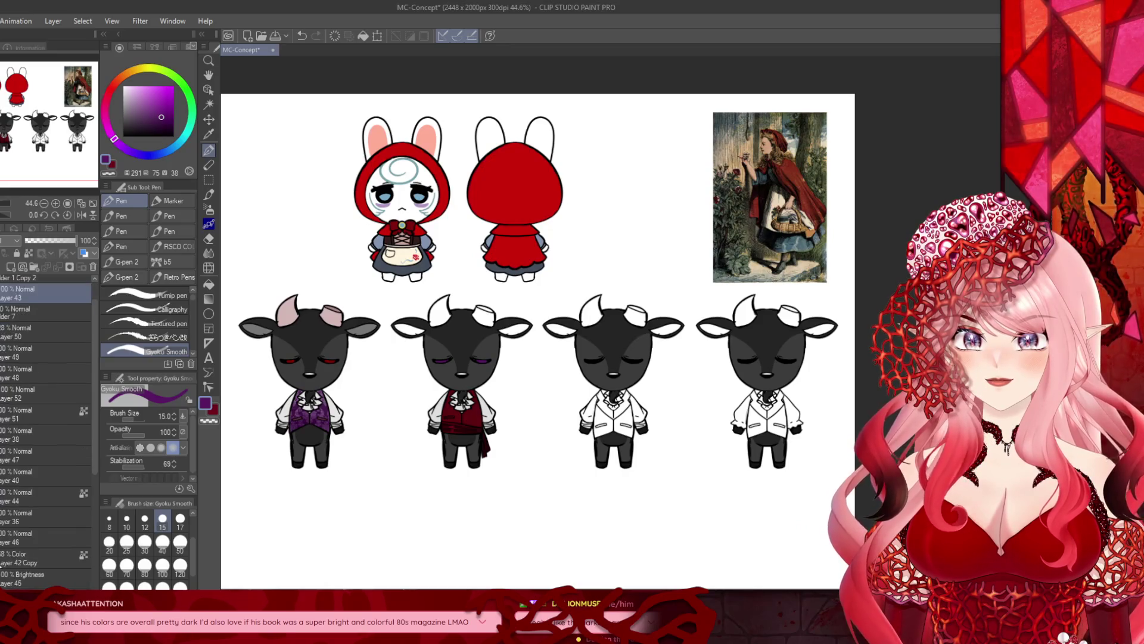
scroll(48, 429, down, 2)
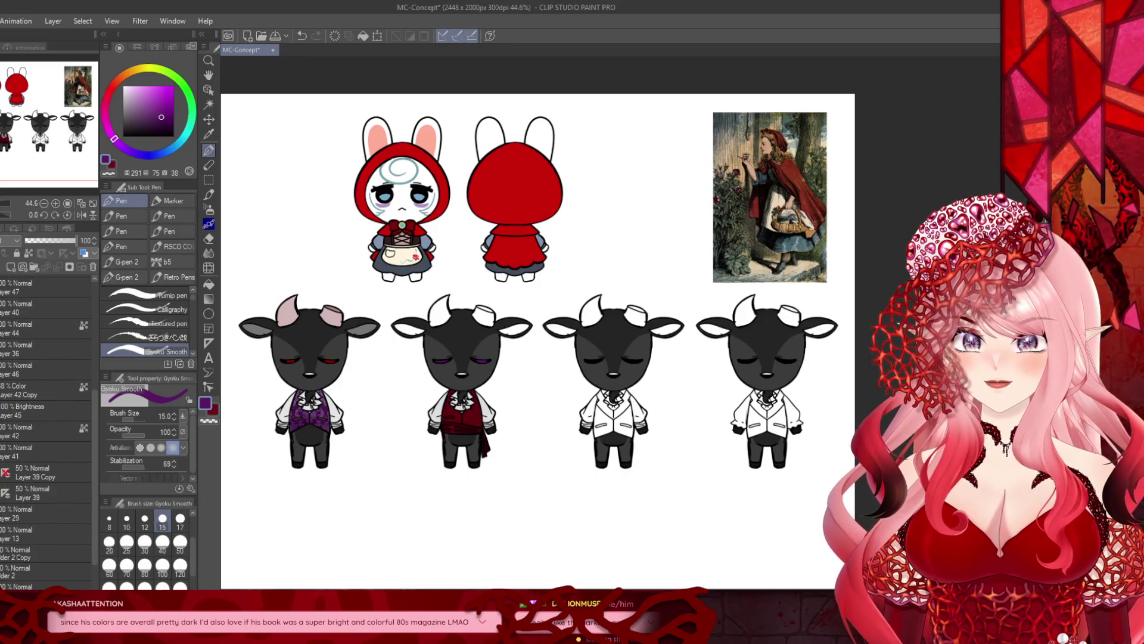
key(ctrl+z)
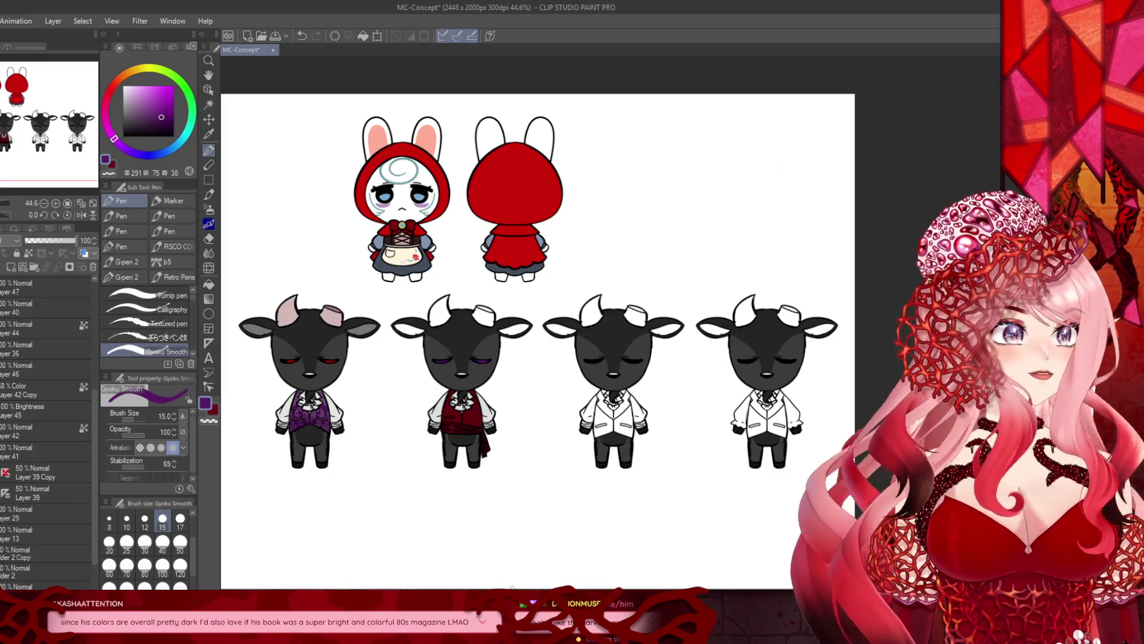